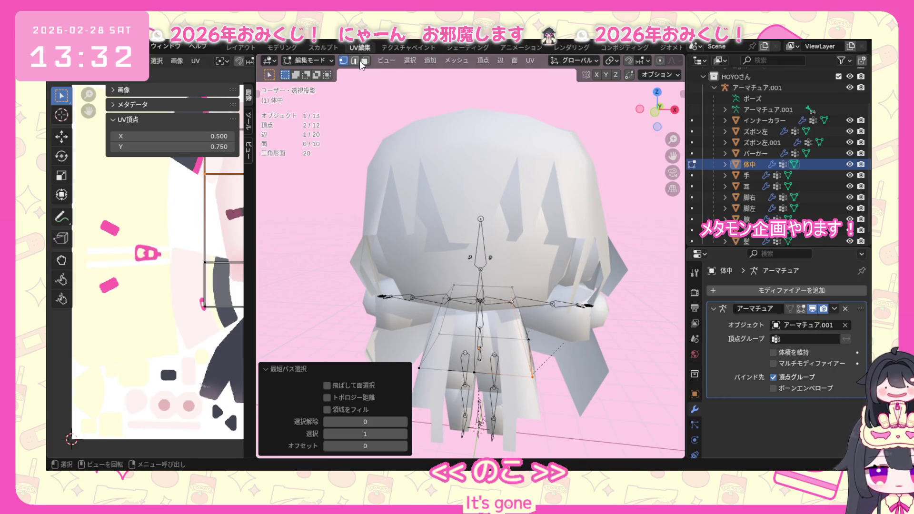
Select the 体中 mesh piece in the outliner and isolate it in local view.
left_click(469, 304, "ctrl")
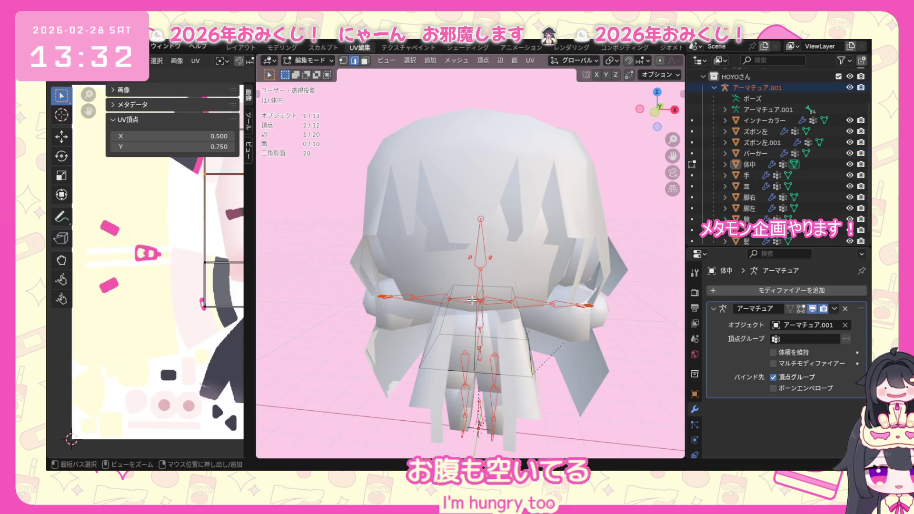
left_click(566, 373)
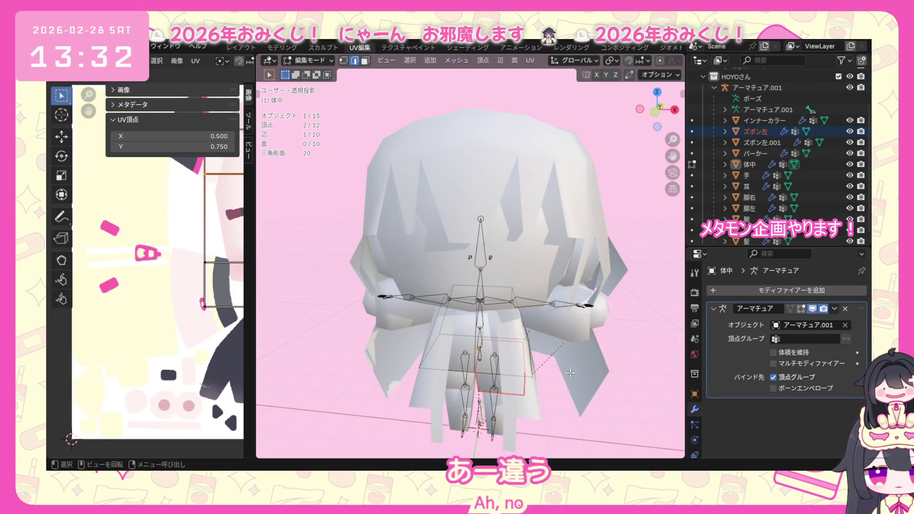
key("KP_Divide")
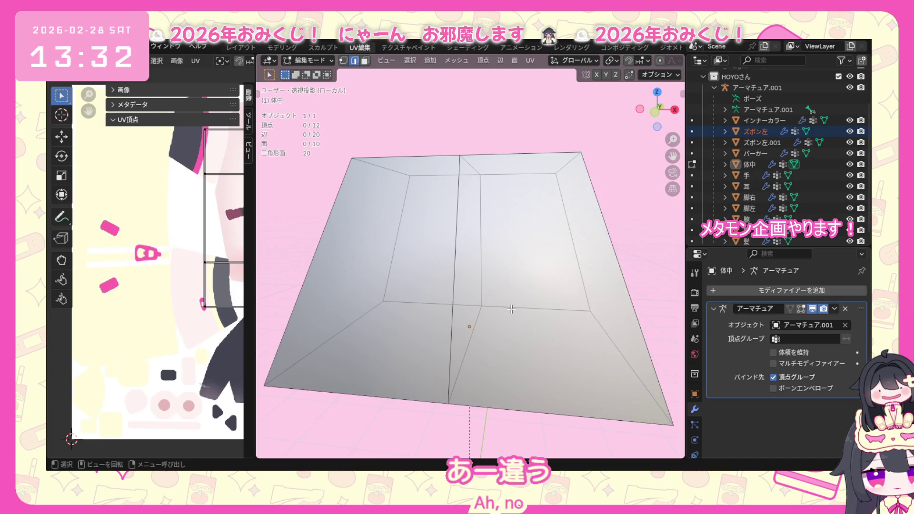
Mark a seam along the shortest edge path between two outer edges of the 体中 mesh.
left_click(541, 281)
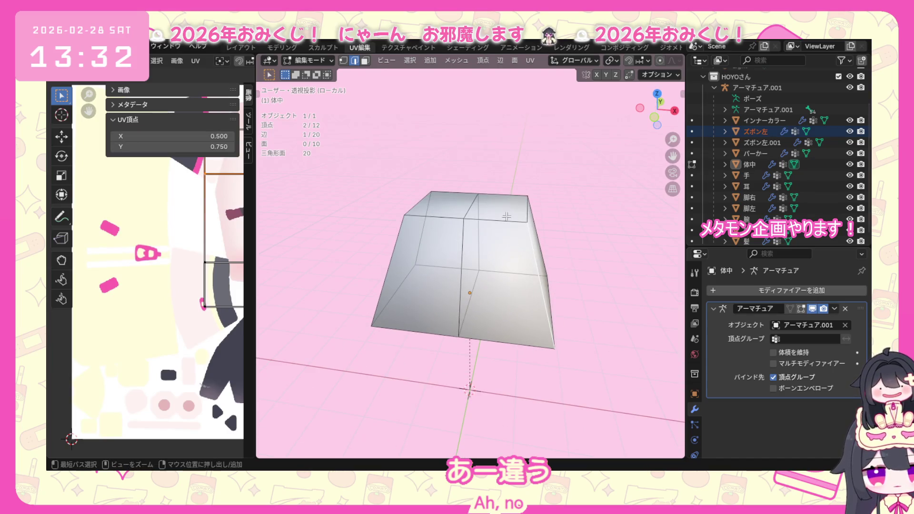
left_click(451, 215, "ctrl")
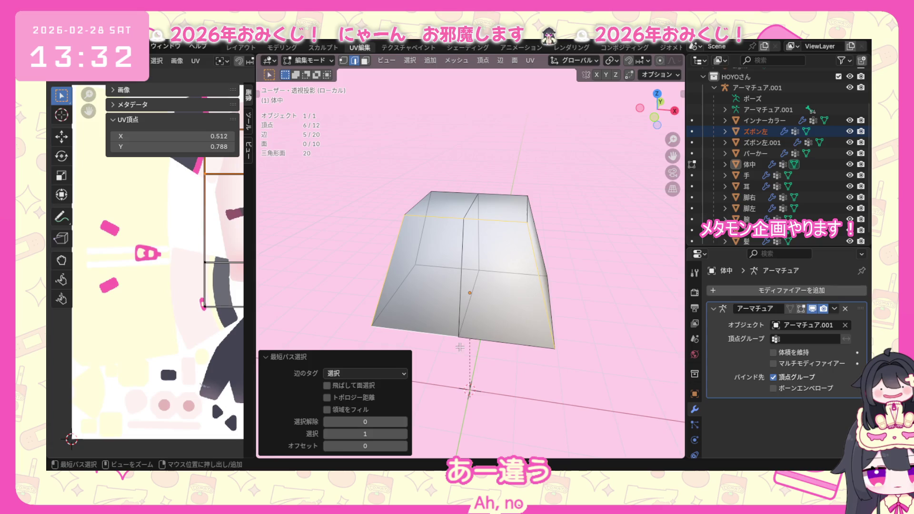
right_click(505, 294)
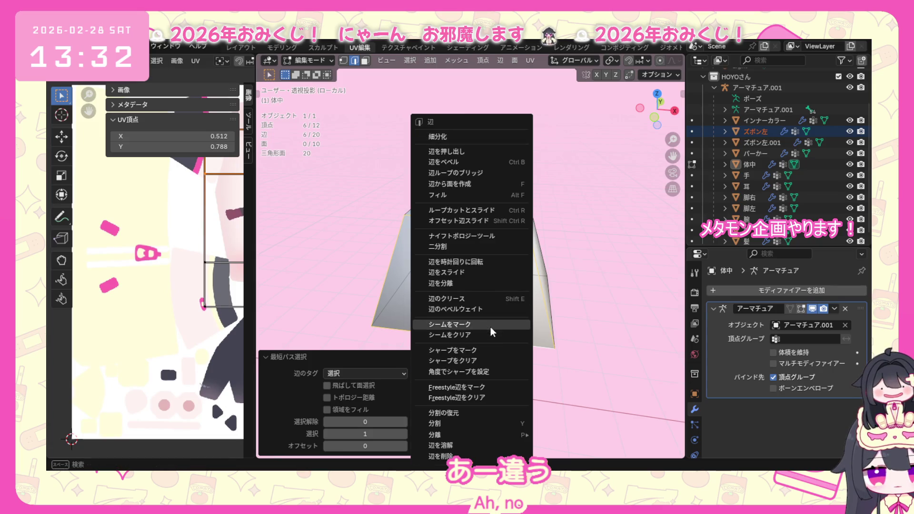
left_click(491, 329)
mouse_move(491, 329)
middle_mouse_down()
mouse_move(477, 255)
mouse_move(447, 258)
middle_mouse_up()
Mark seams on the front-left edge and the front faces' boundary edges.
left_click(474, 241)
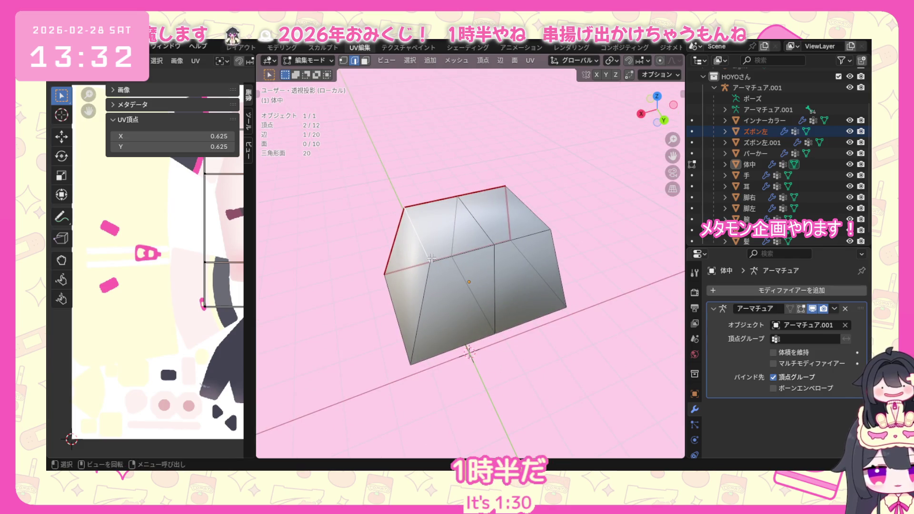
left_click(425, 288, "ctrl")
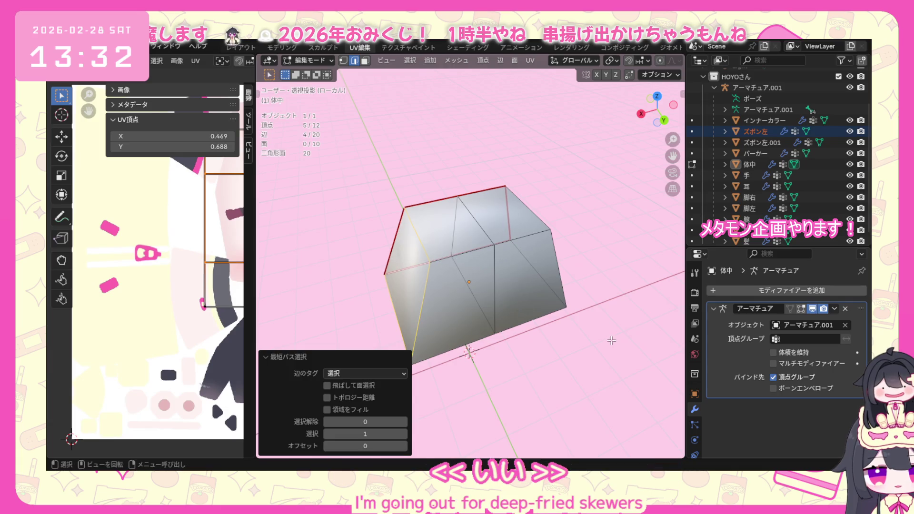
left_click(459, 256, "ctrl")
middle_click_drag(458, 256, 477, 287)
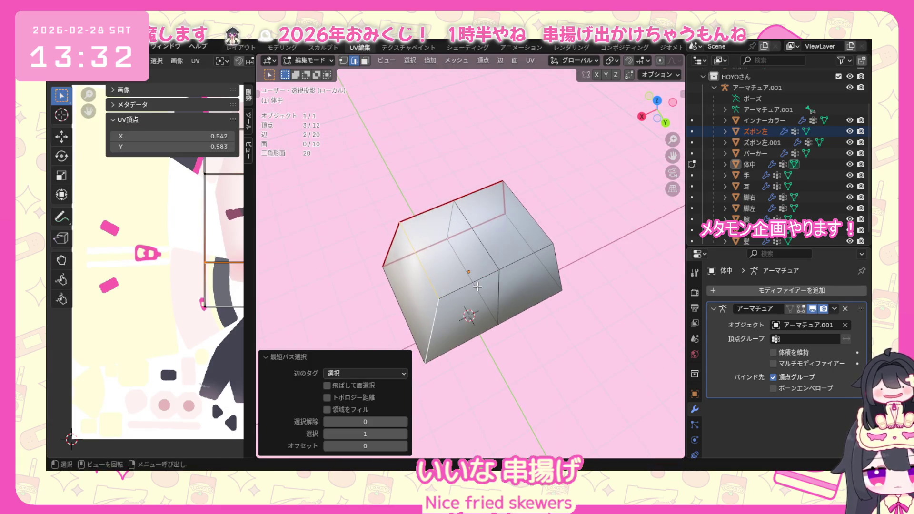
left_click(475, 334, "ctrl")
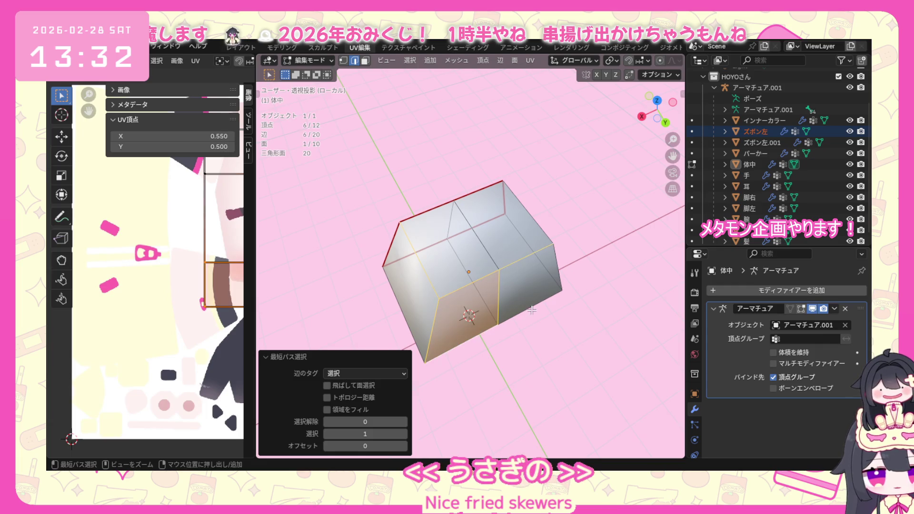
middle_click_drag(475, 333, 473, 302)
key("ctrl+e")
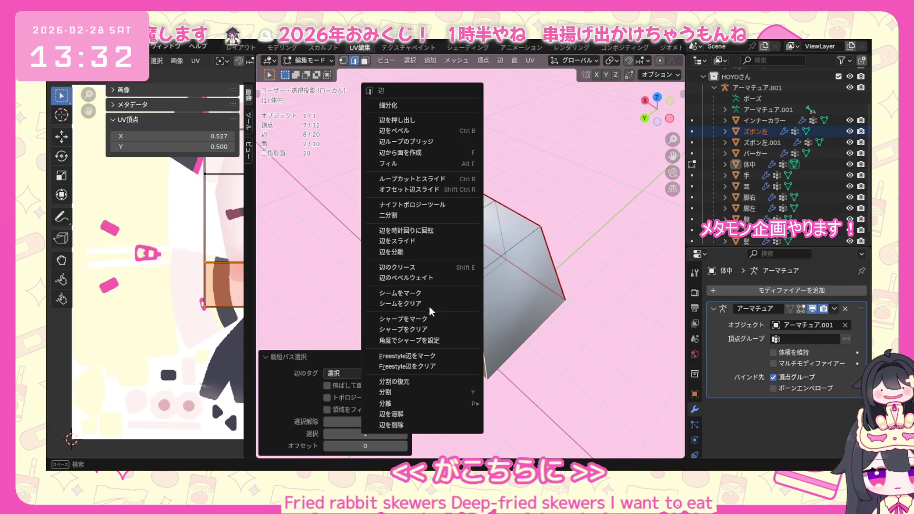
left_click(436, 293)
Mark one more front edge as a seam, then select the whole mesh for unwrapping.
mouse_move(436, 293)
middle_mouse_down()
mouse_move(493, 302)
mouse_move(484, 261)
middle_mouse_up()
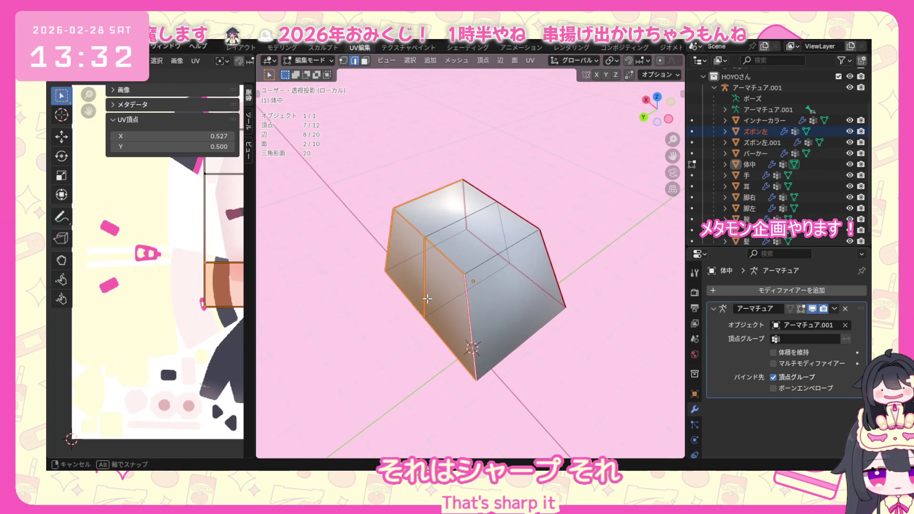
left_click(484, 260)
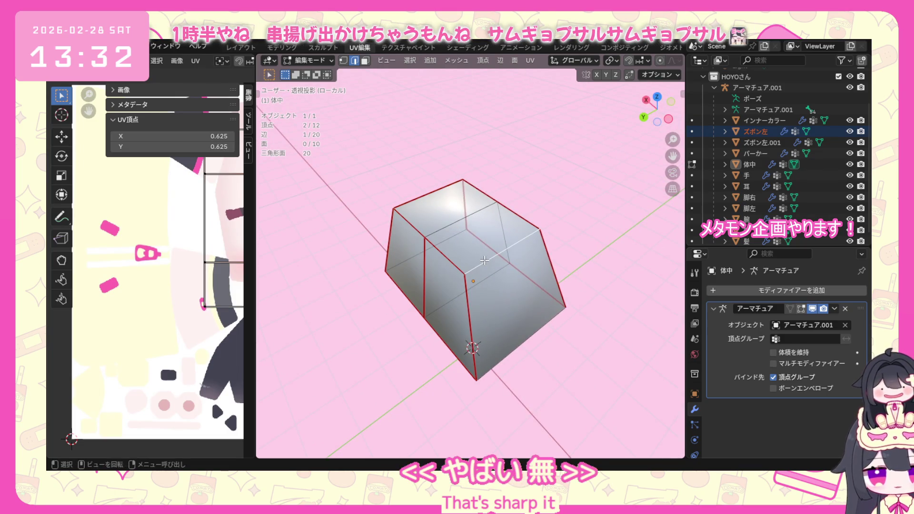
key("ctrl+e")
left_click(469, 260)
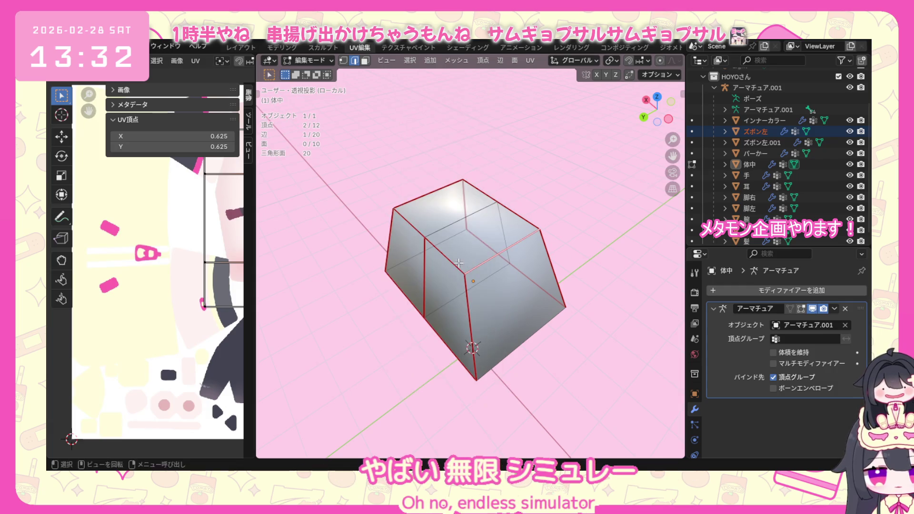
key("a")
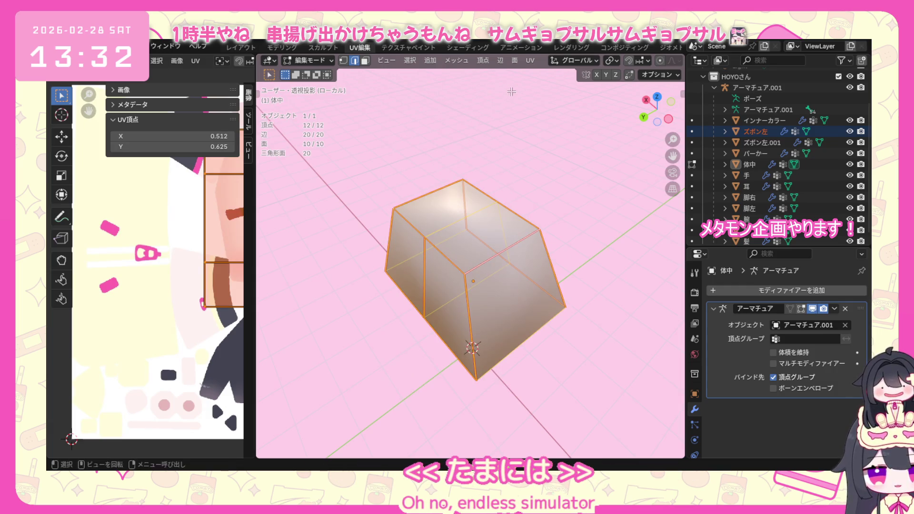
key("alt+a")
key("a")
left_click(530, 60)
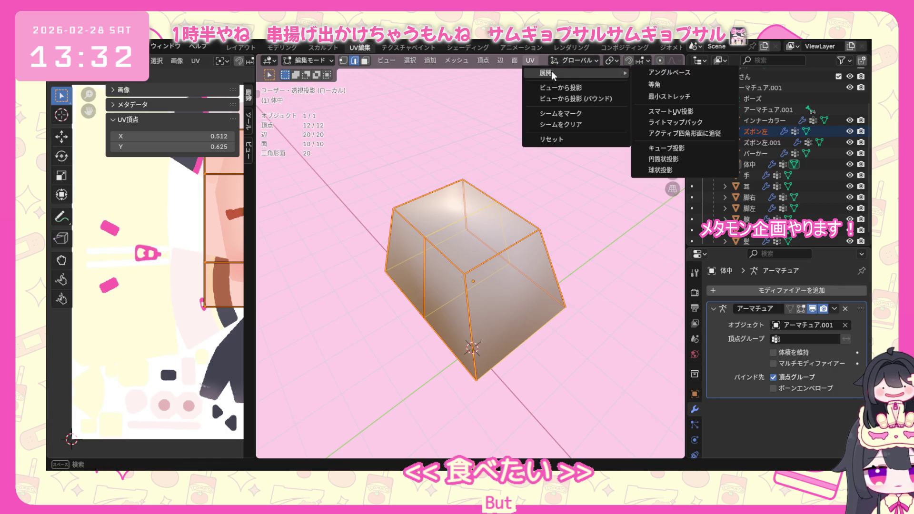
Unwrap the 体中 mesh with Angle Based, inspect its UV faces, and return to Object Mode.
left_click(644, 70)
scroll(194, 257, "down", 3)
scroll(189, 260, "down", 2)
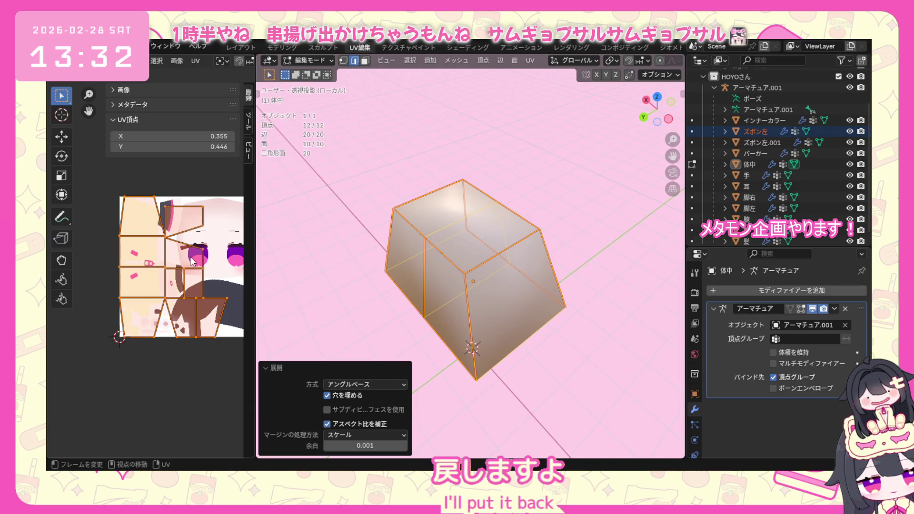
scroll(146, 261, "up", 1)
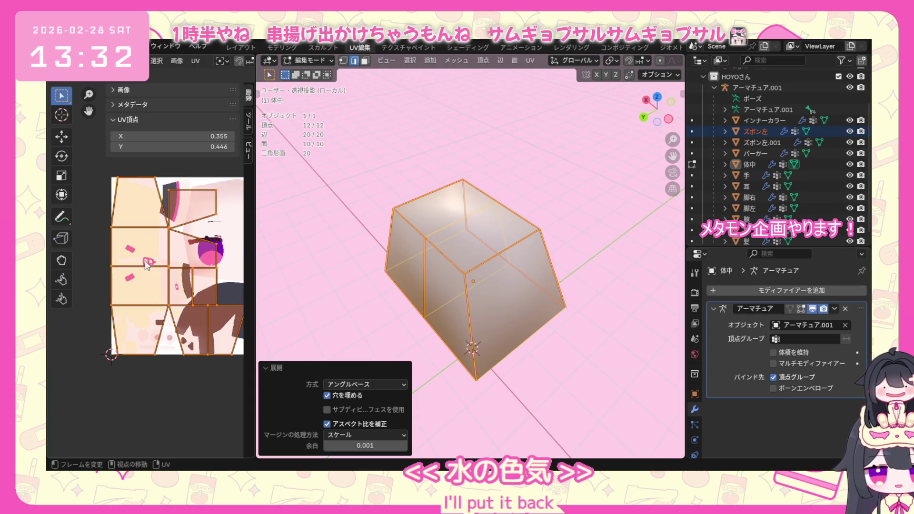
left_click(208, 222)
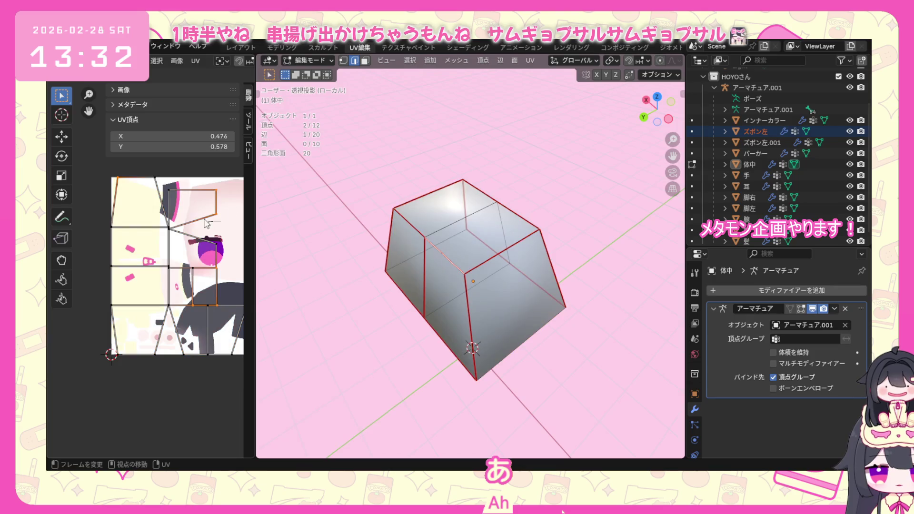
key("3")
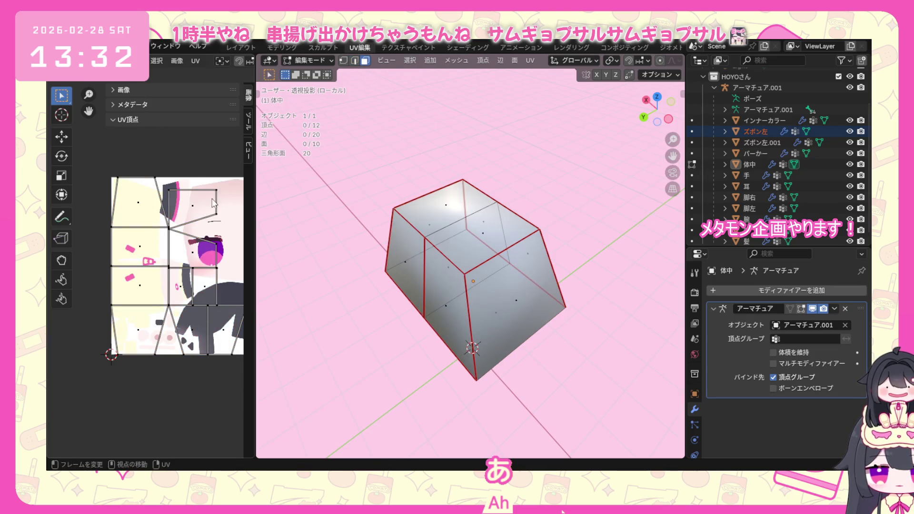
left_click(206, 204)
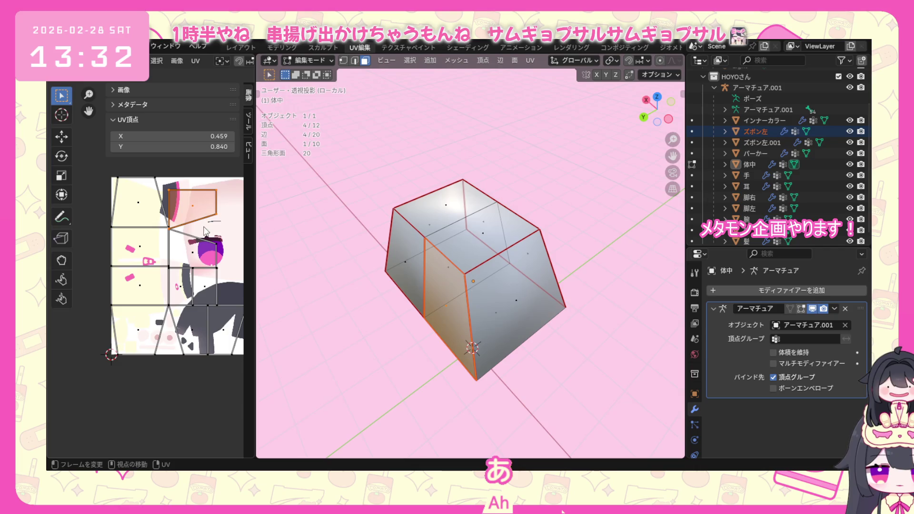
left_click_drag(186, 247, 199, 239)
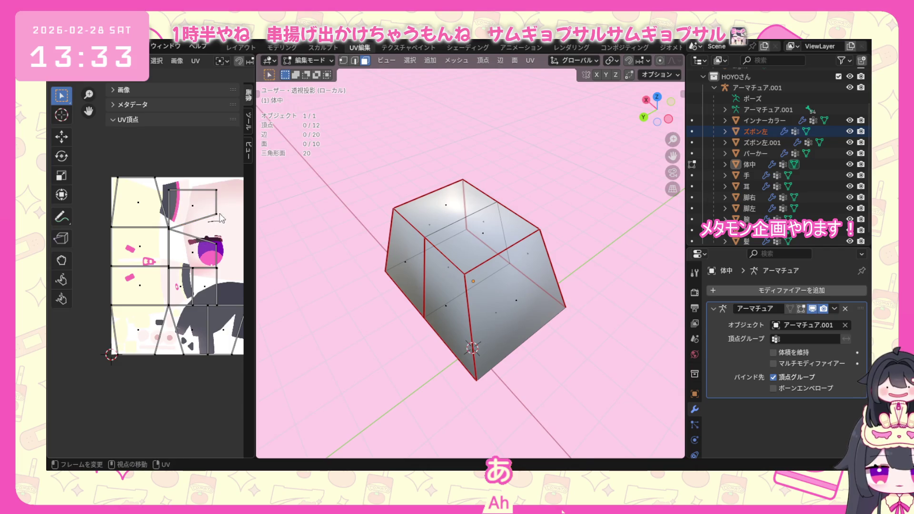
left_click(306, 65)
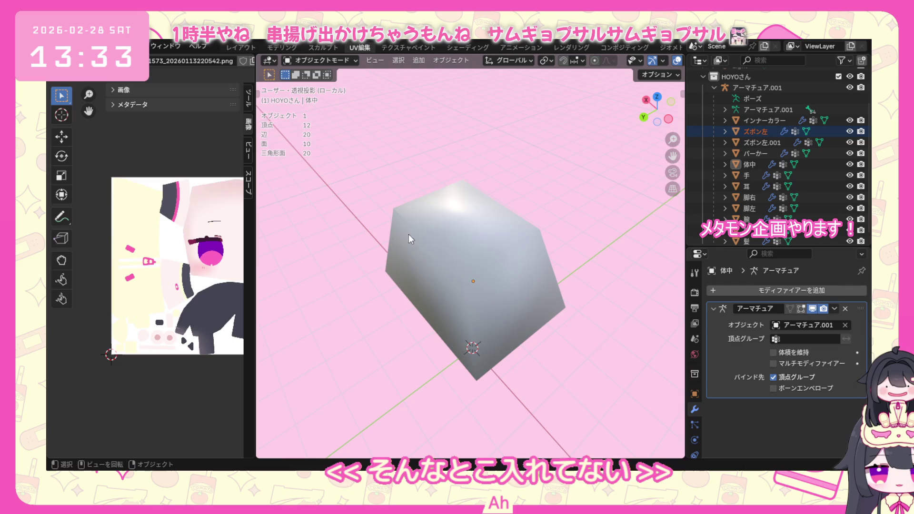
Back in Edit Mode, clear the seam from one vertical edge of the 体中 mesh.
left_click(310, 65)
left_click(331, 84)
left_click(438, 280)
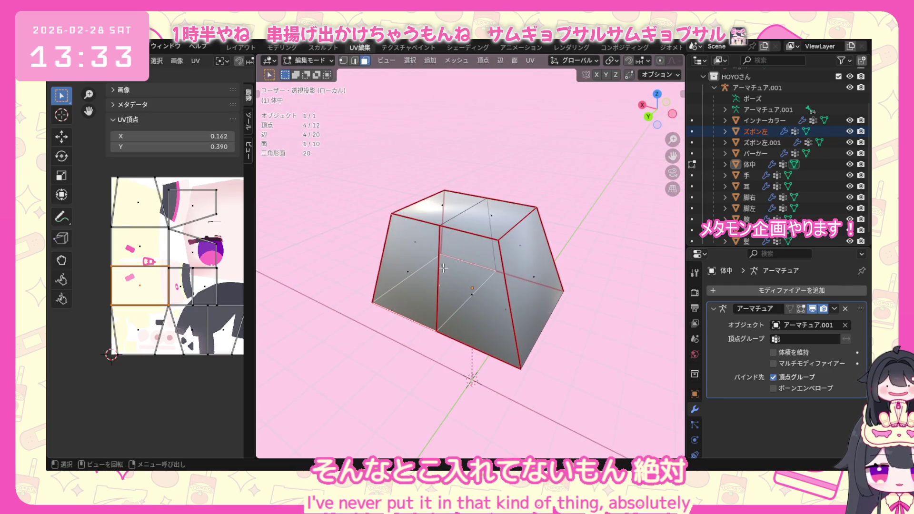
mouse_move(437, 280)
middle_mouse_down()
mouse_move(427, 302)
mouse_move(421, 293)
middle_mouse_up()
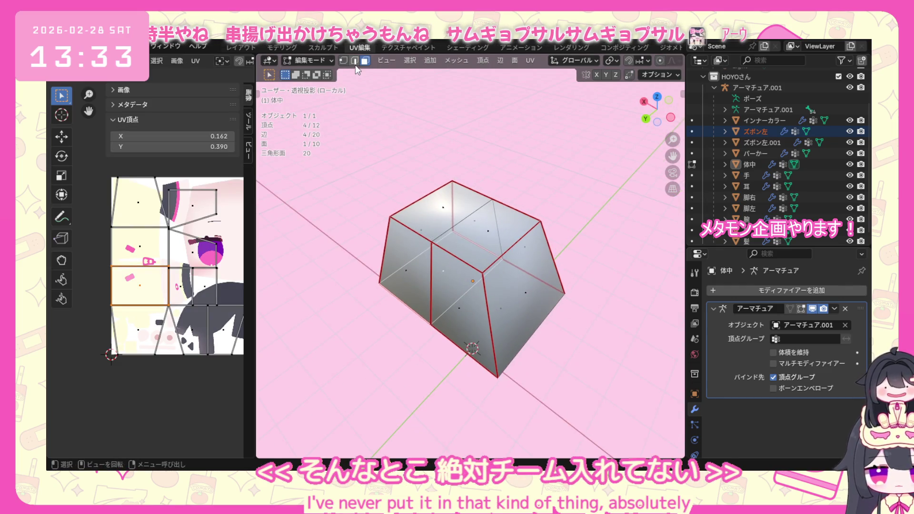
right_click(433, 279)
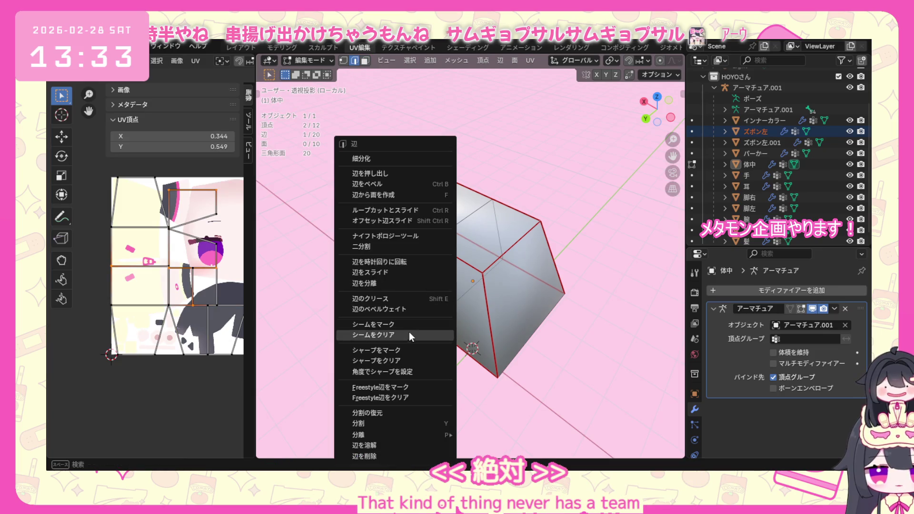
left_click(427, 319)
Select the entire mesh and unwrap it again with the angle-based method.
middle_click_drag(427, 319, 488, 286)
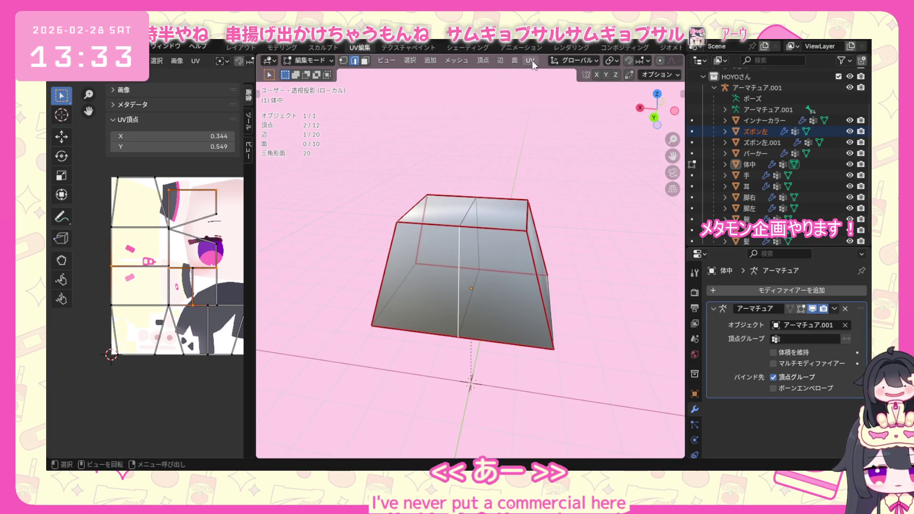
key("a")
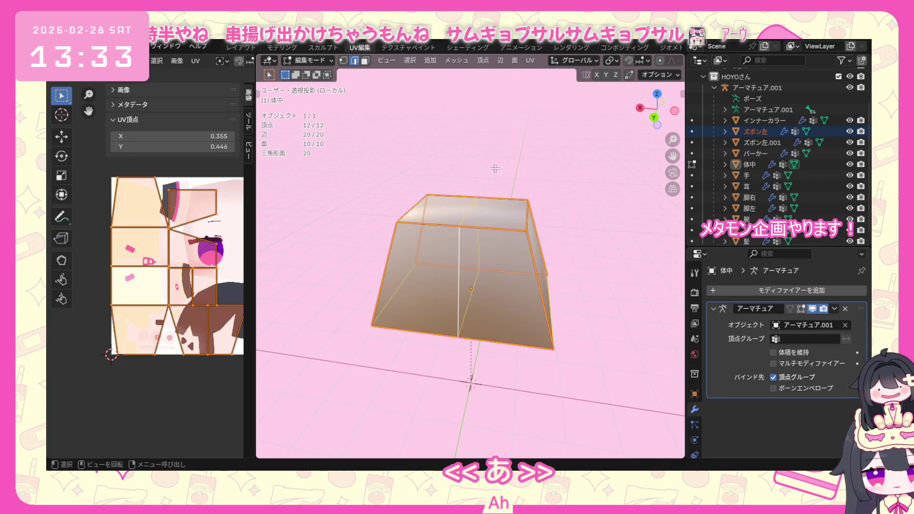
left_click(530, 60)
left_click(645, 72)
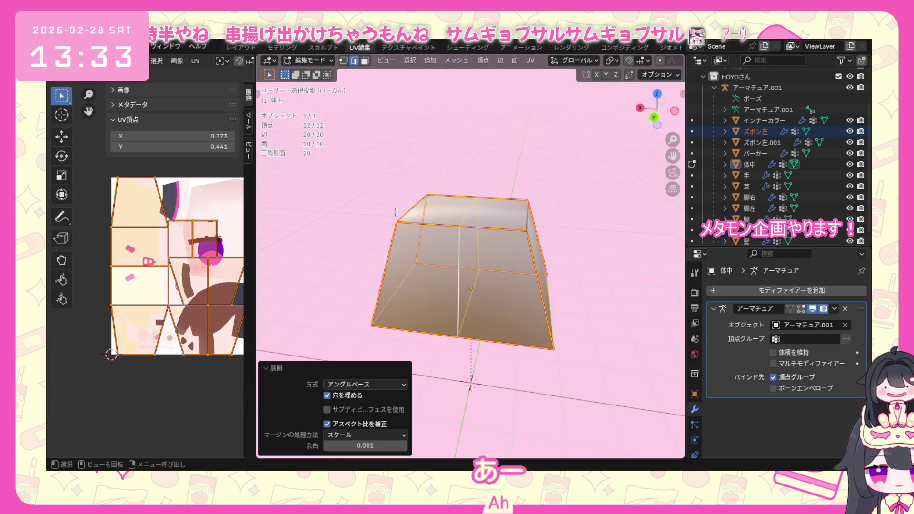
scroll(196, 280, "down", 1)
scroll(197, 280, "down", 1)
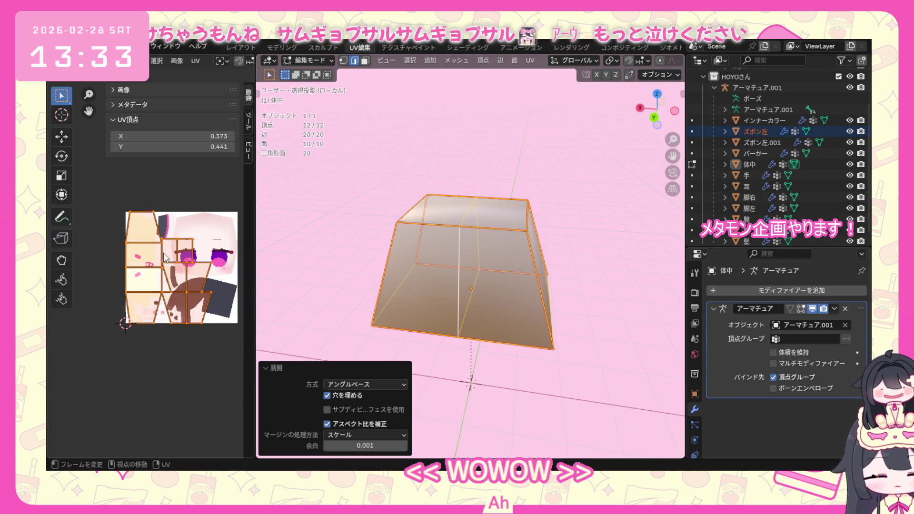
Shrink the left column of UV faces and park it left of the texture.
key("alt+a")
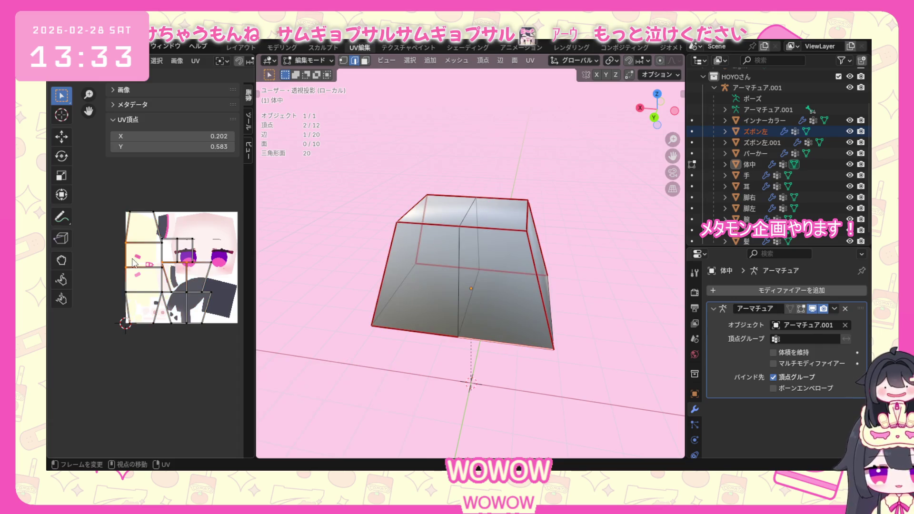
key("3")
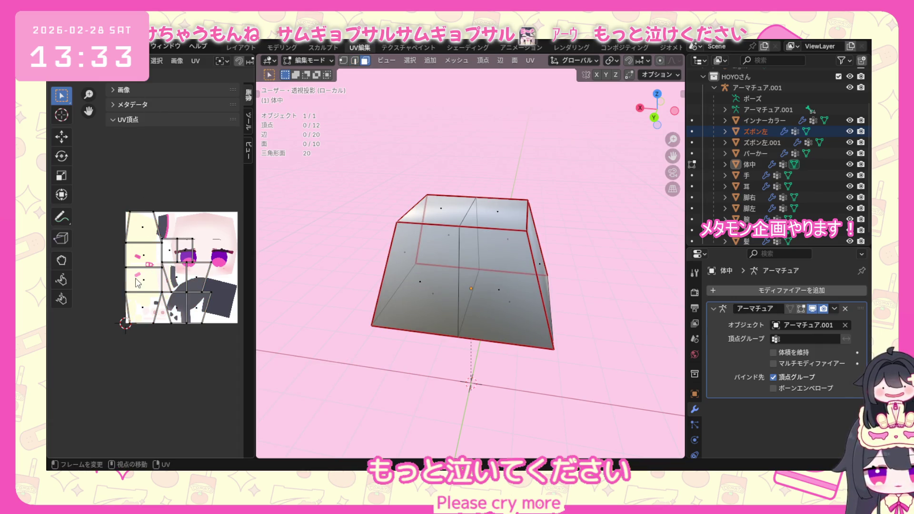
left_click(149, 252)
left_click_drag(120, 286, 151, 259)
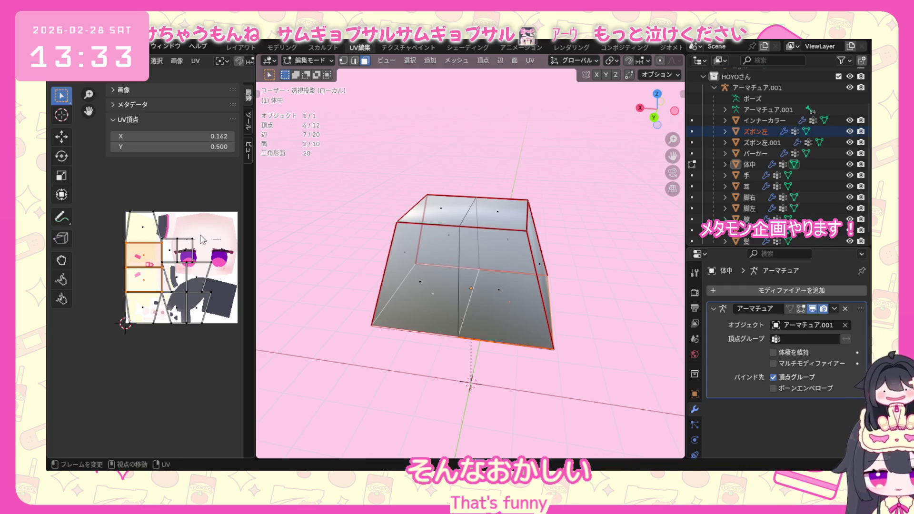
key("s")
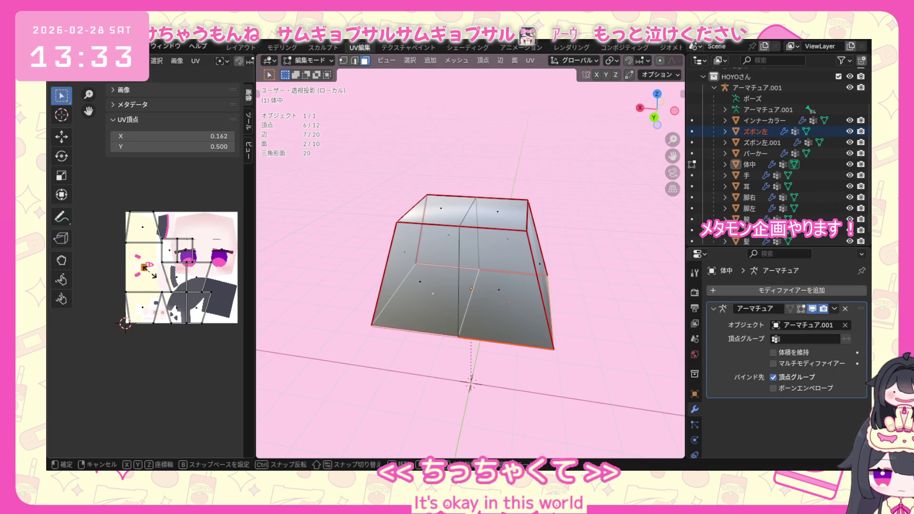
left_click(143, 274)
scroll(138, 274, "up", 3)
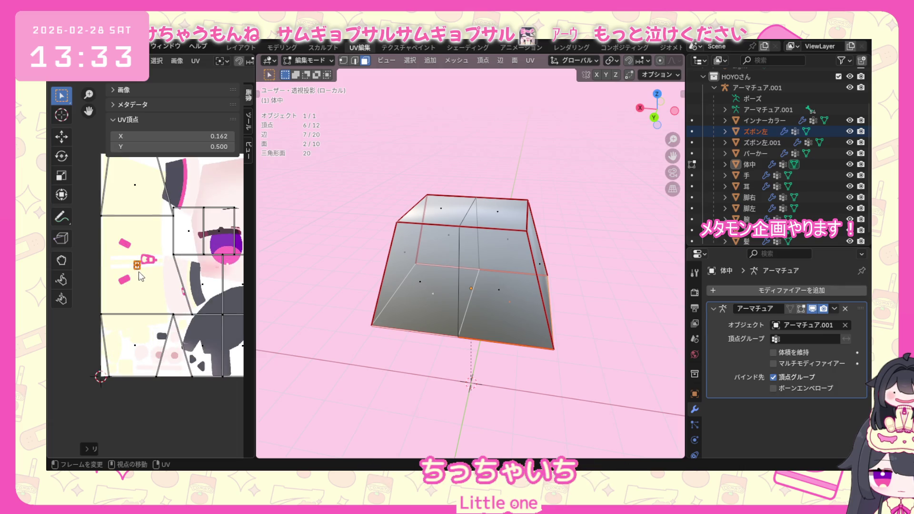
key("g")
left_click(114, 275)
scroll(147, 264, "down", 2)
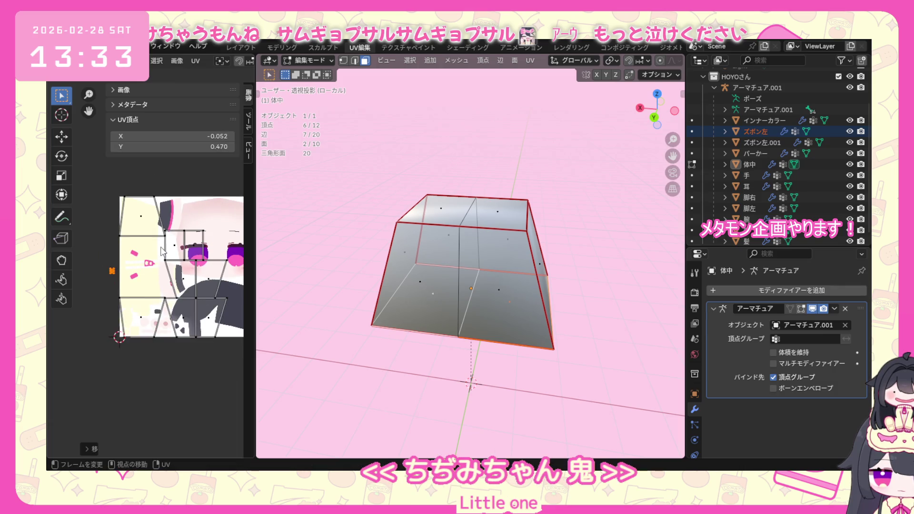
Shrink the UV face beside the left eye and drop it left of the texture too.
left_click(171, 250)
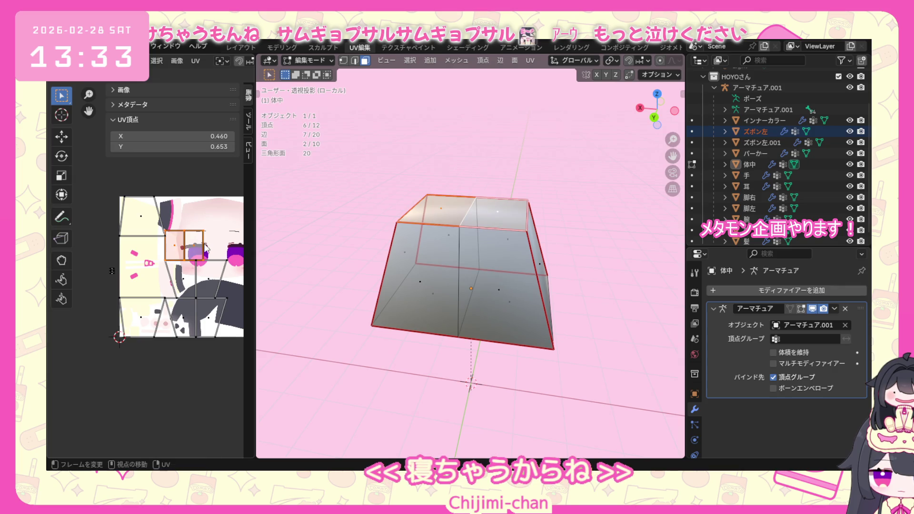
key("s")
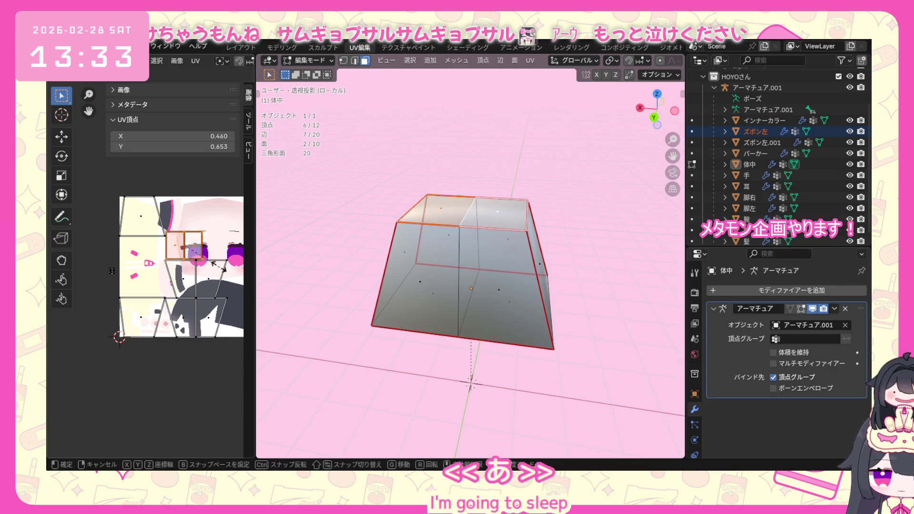
left_click(190, 250)
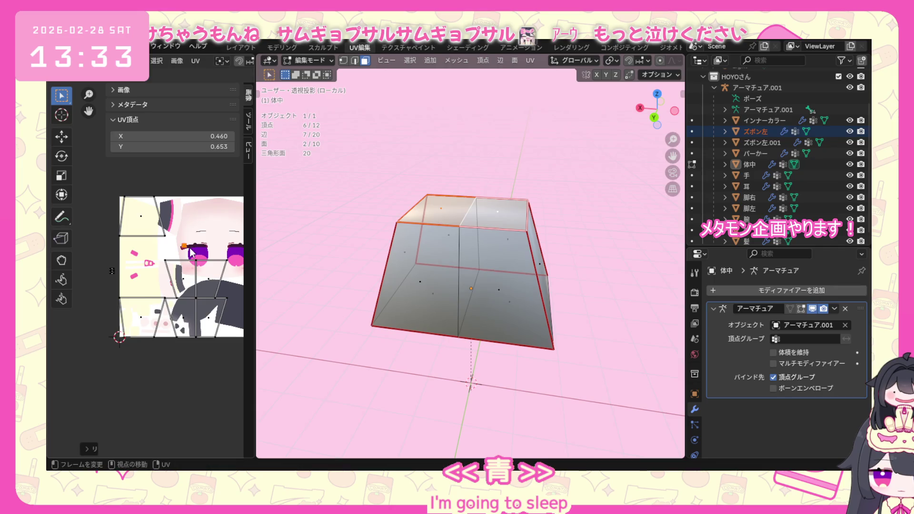
key("g")
left_click(114, 266)
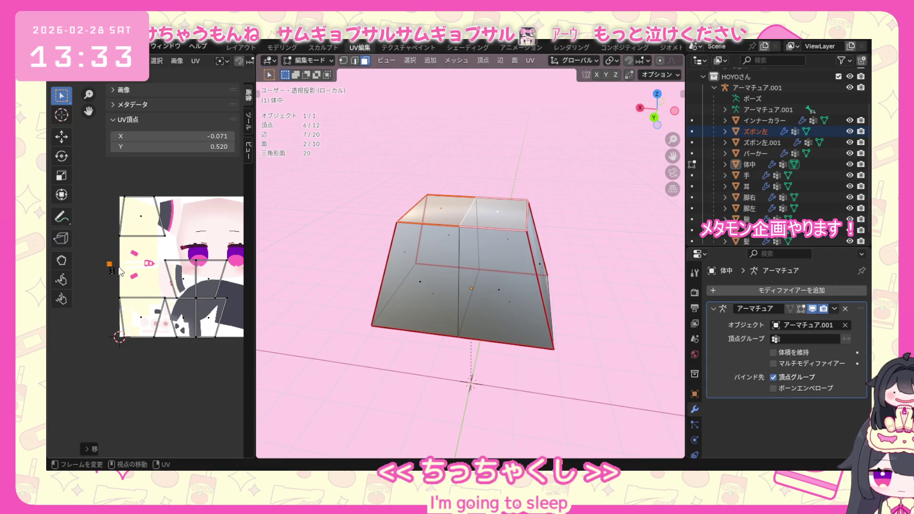
Widen the UV editor, select all faces and rotate the UV islands together.
left_click(147, 224)
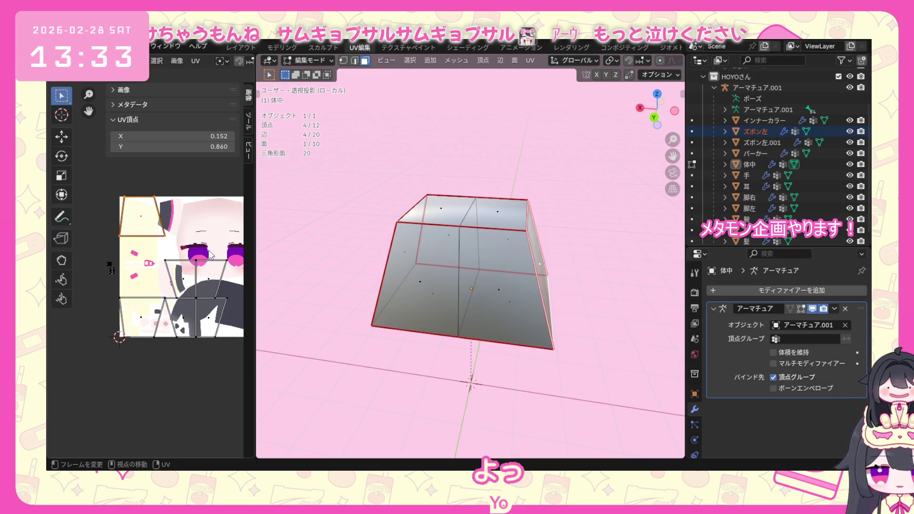
left_click(222, 287)
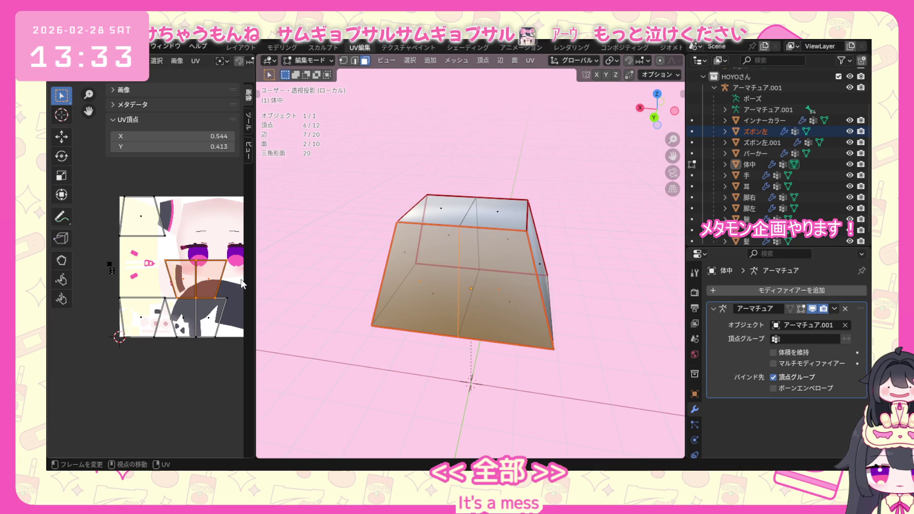
middle_click_drag(220, 280, 183, 285)
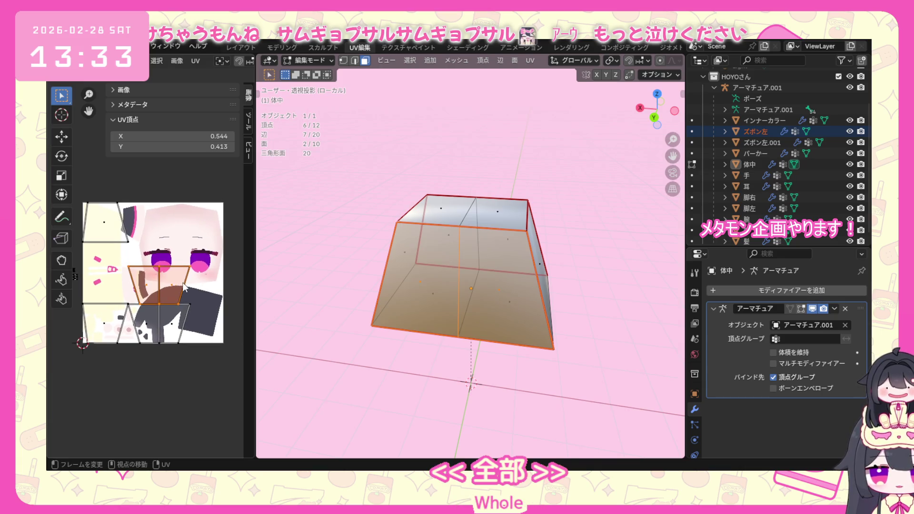
scroll(139, 269, "up", 2)
left_click_drag(256, 264, 300, 264)
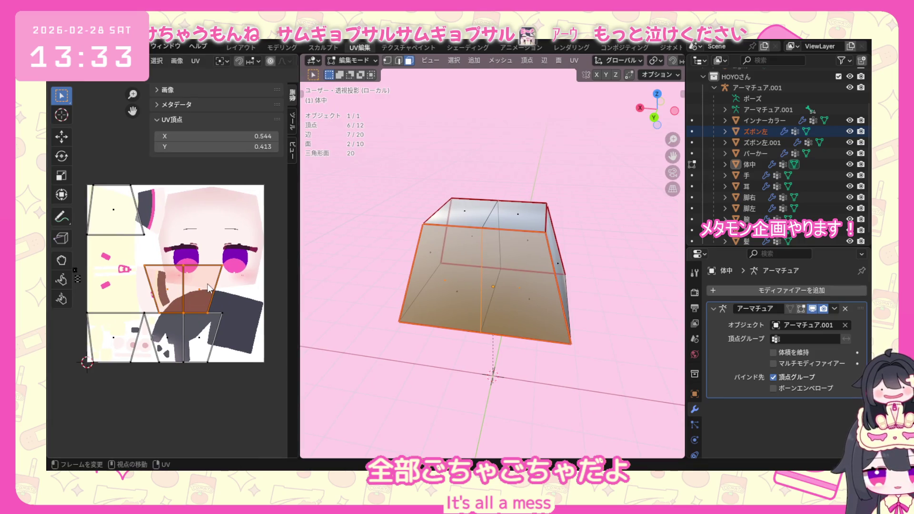
key("a")
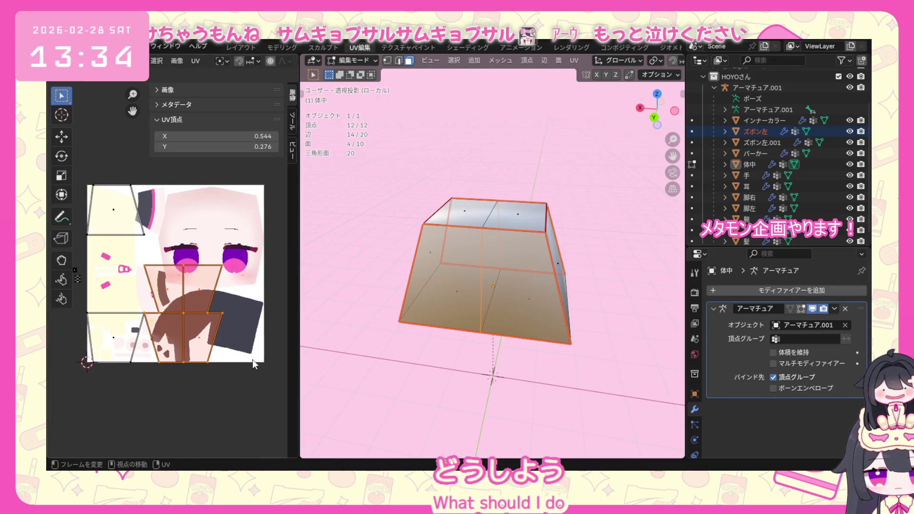
key("r")
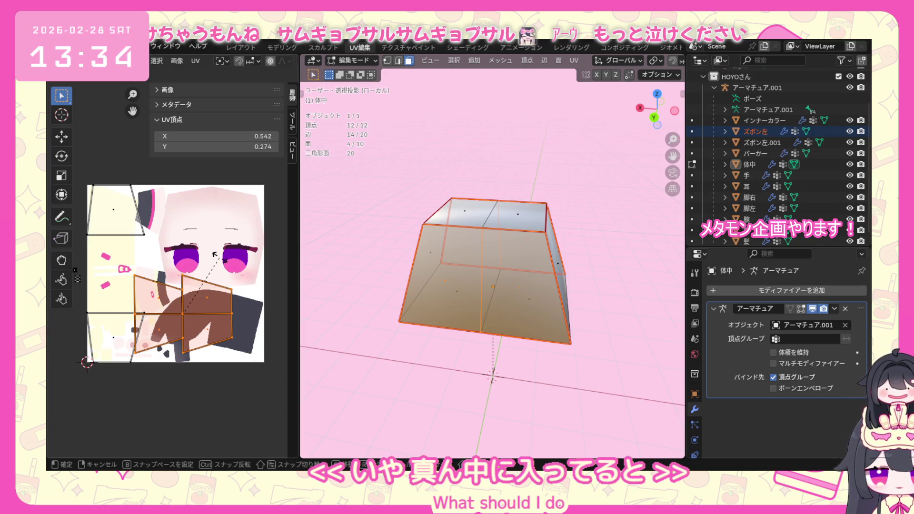
left_click(215, 254)
Rotate the right-hand UV island upright and place it below the texture.
left_click_drag(236, 267, 193, 359)
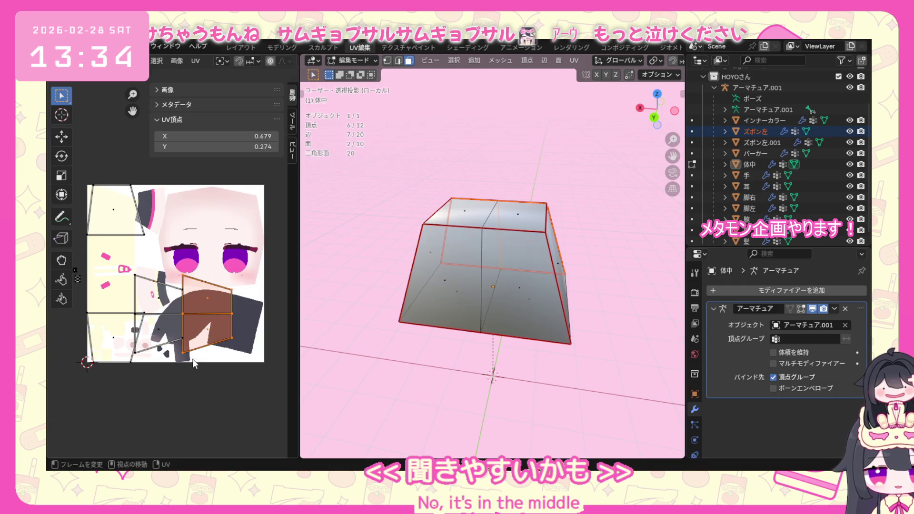
key("r")
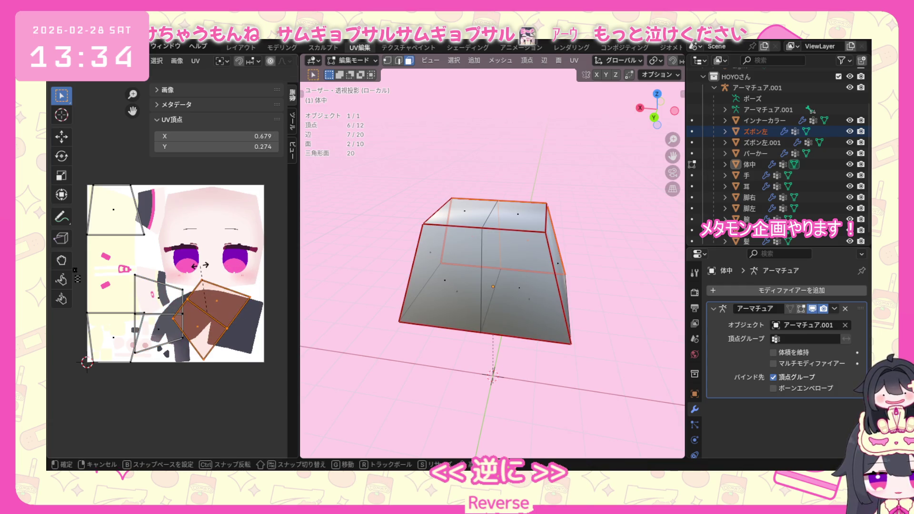
left_click(185, 268)
key("r")
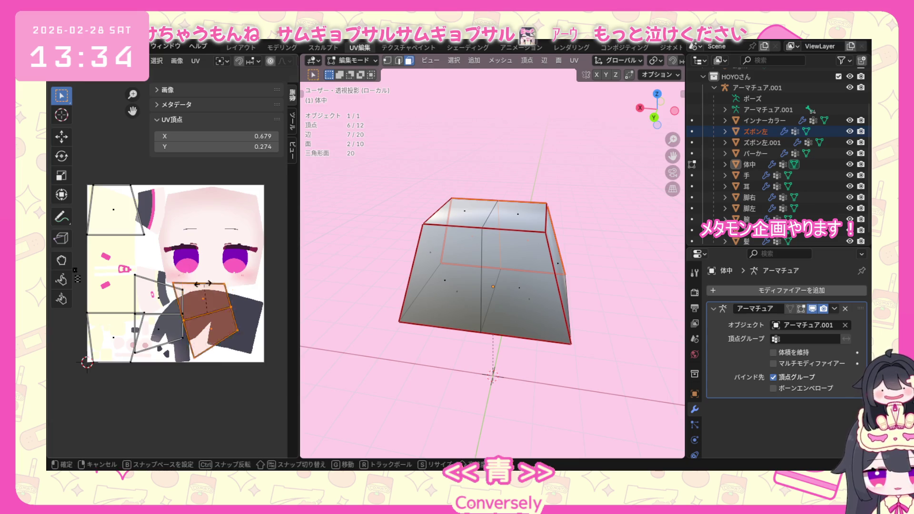
left_click(201, 359)
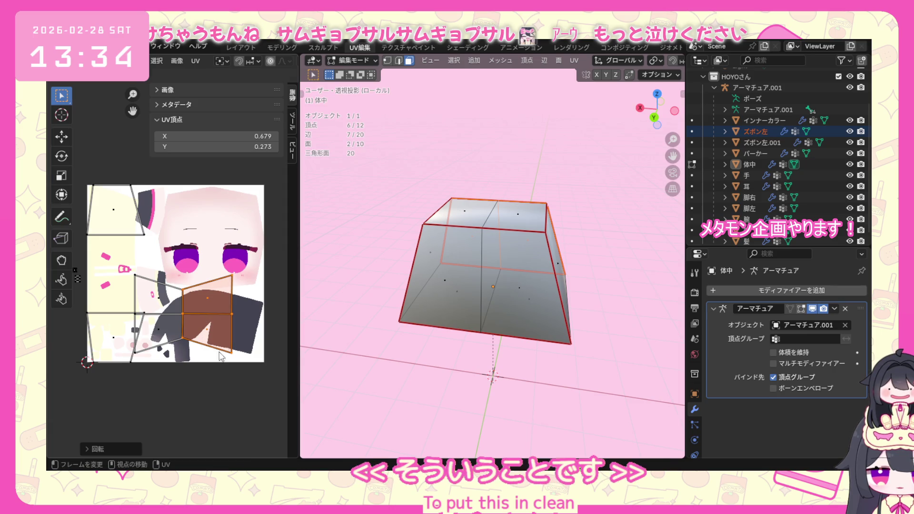
key("g")
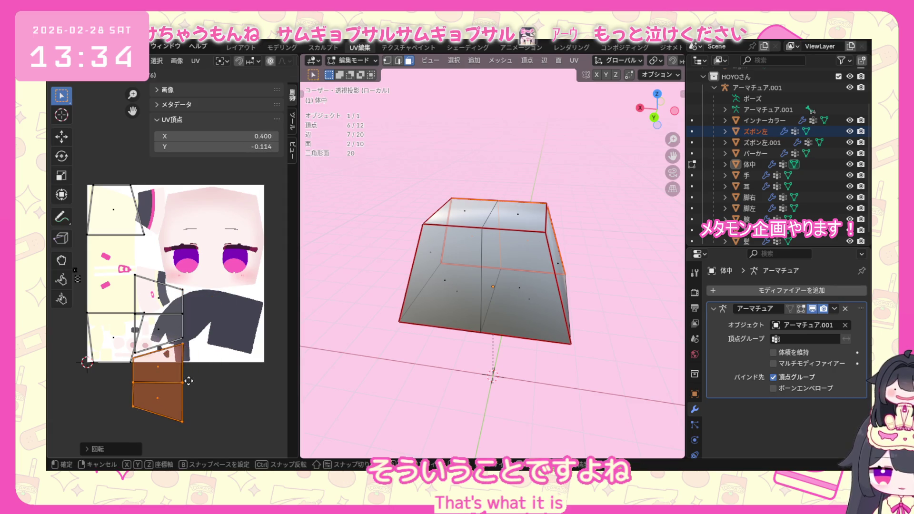
left_click(190, 383)
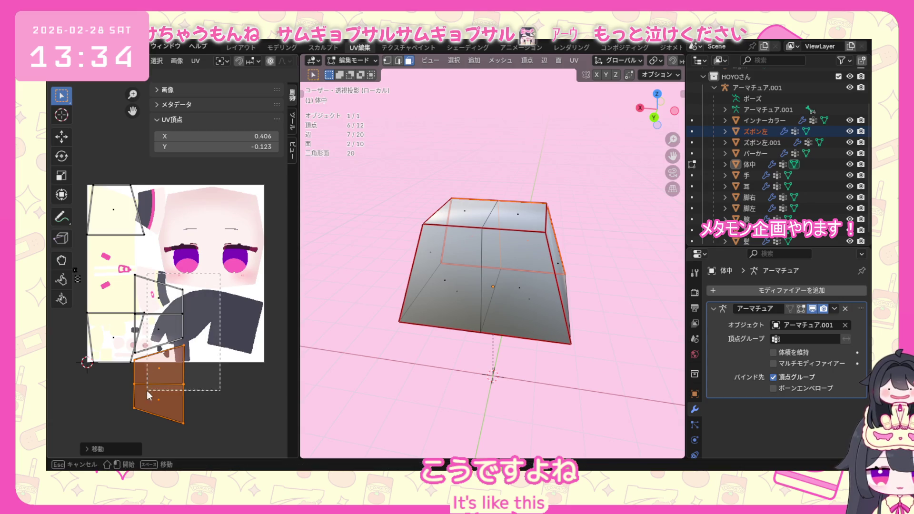
Tilt the lower-left UV quad and move it up over the texture's face area.
key("a")
left_click(112, 343)
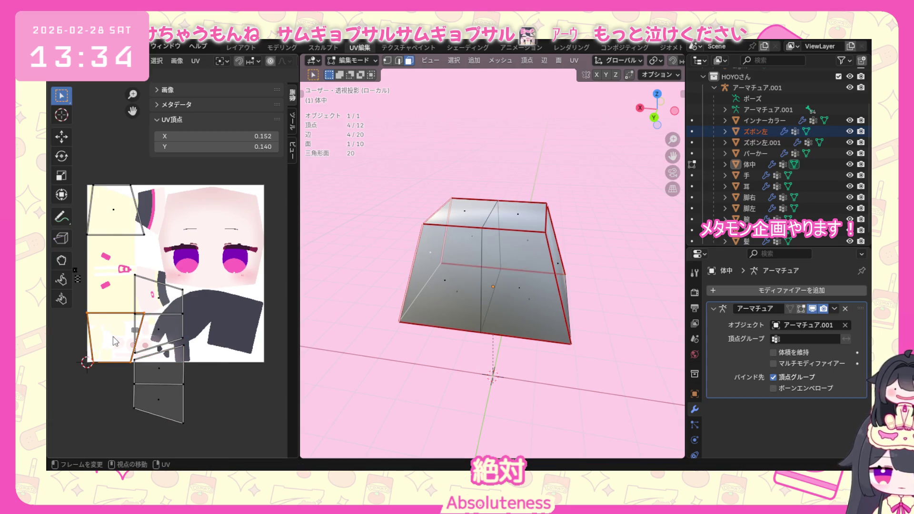
key("r")
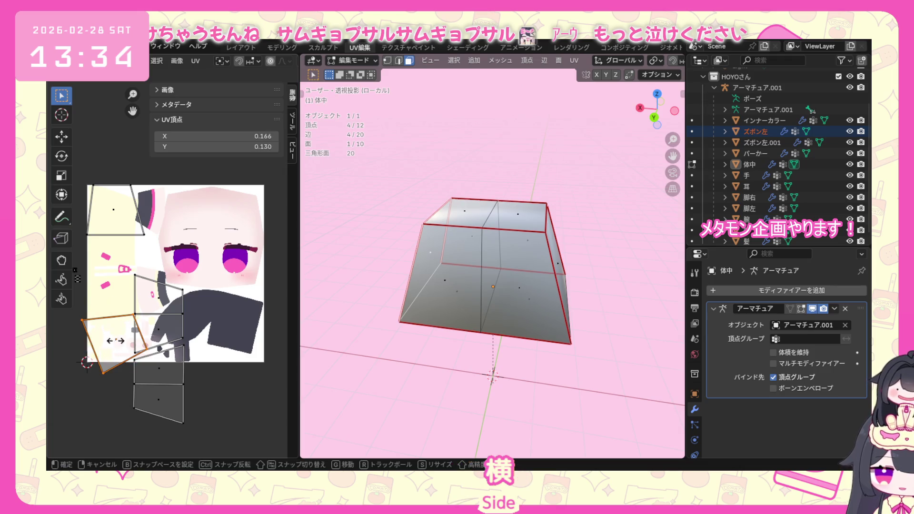
left_click(111, 345)
key("g")
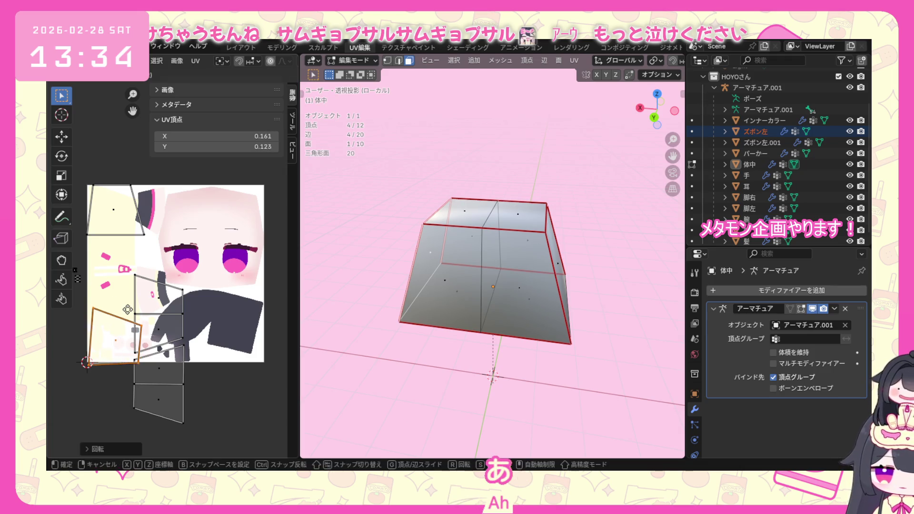
left_click(202, 194)
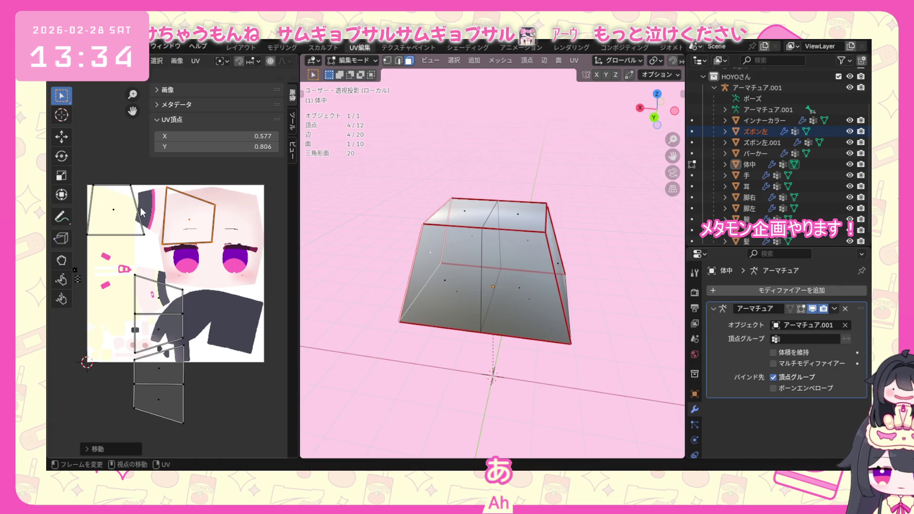
Rotate the top-left UV quad and start moving it up above the texture.
left_click(123, 214)
key("r")
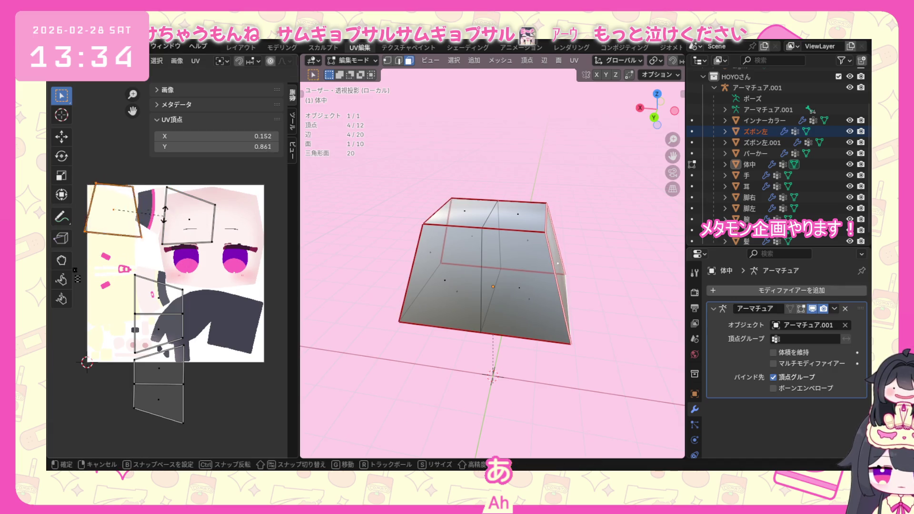
left_click(116, 200)
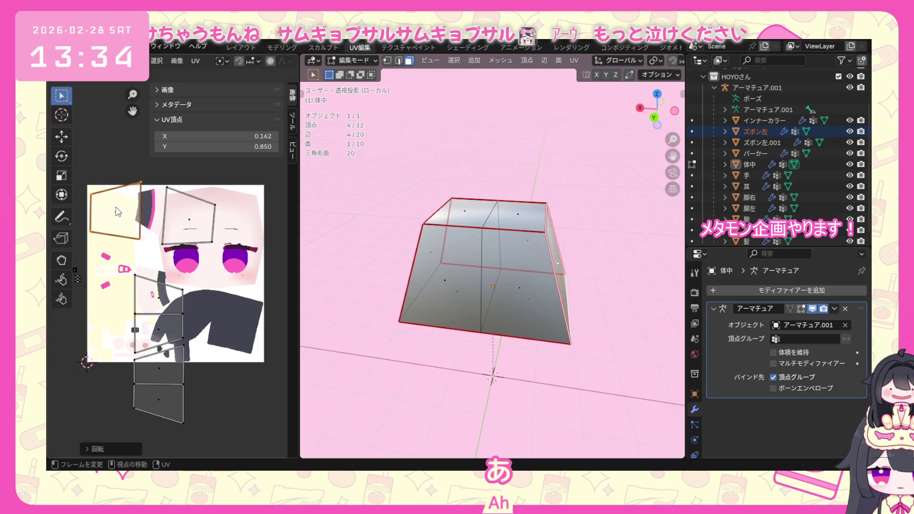
key("g")
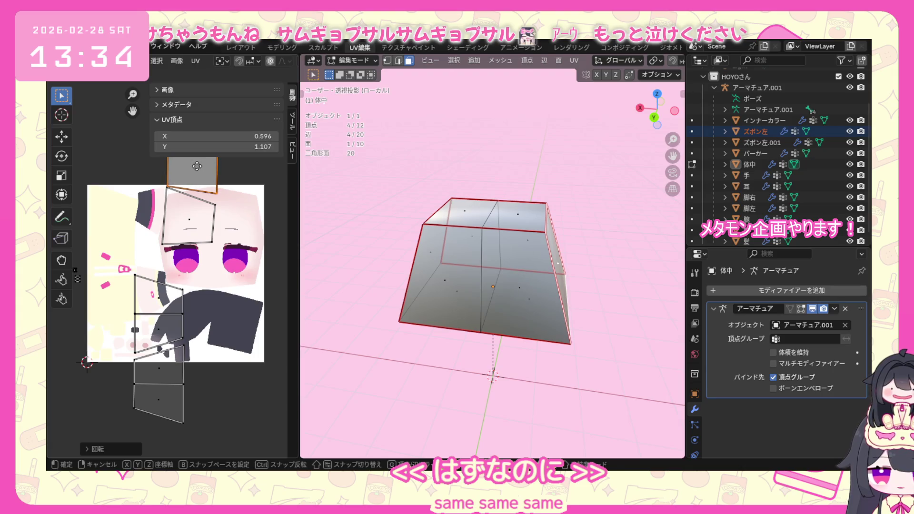
Place the top UV face above the texture, try shrinking two faces, then undo it.
left_click(199, 165)
scroll(216, 179, "down", 2)
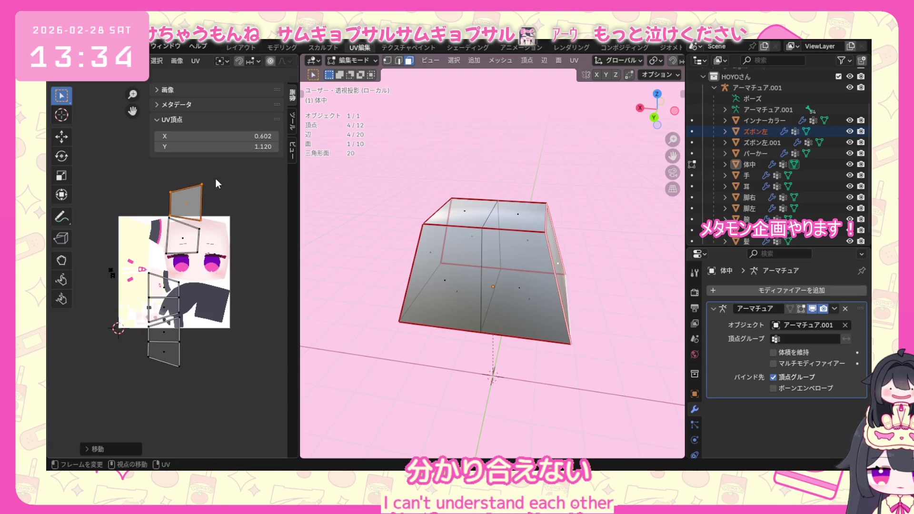
left_click_drag(159, 255, 176, 252)
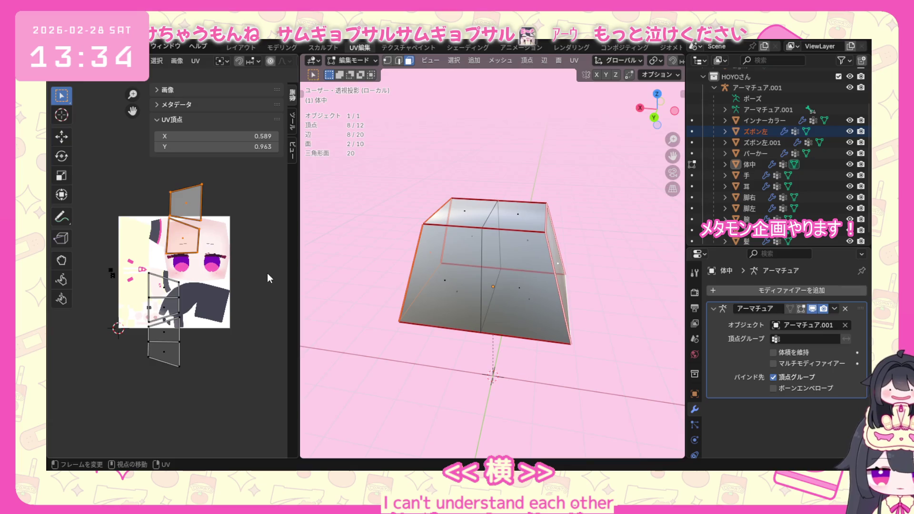
key("s")
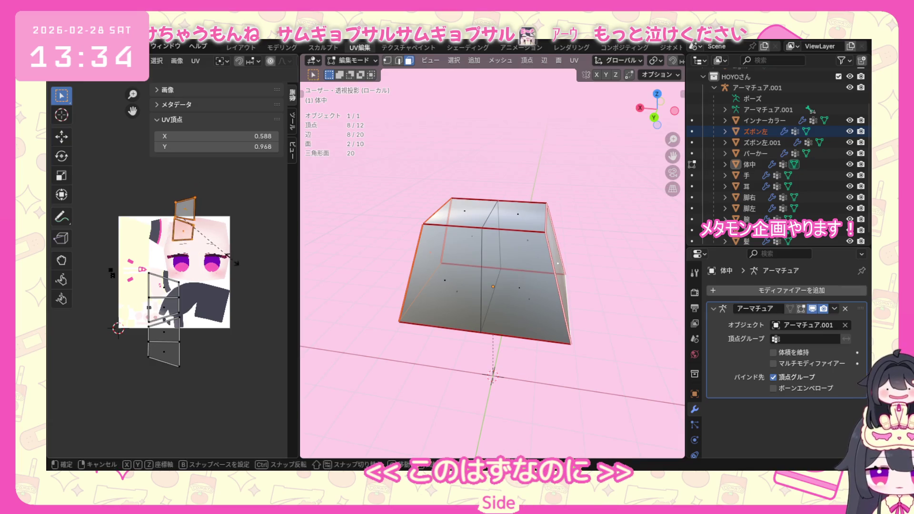
left_click(227, 251)
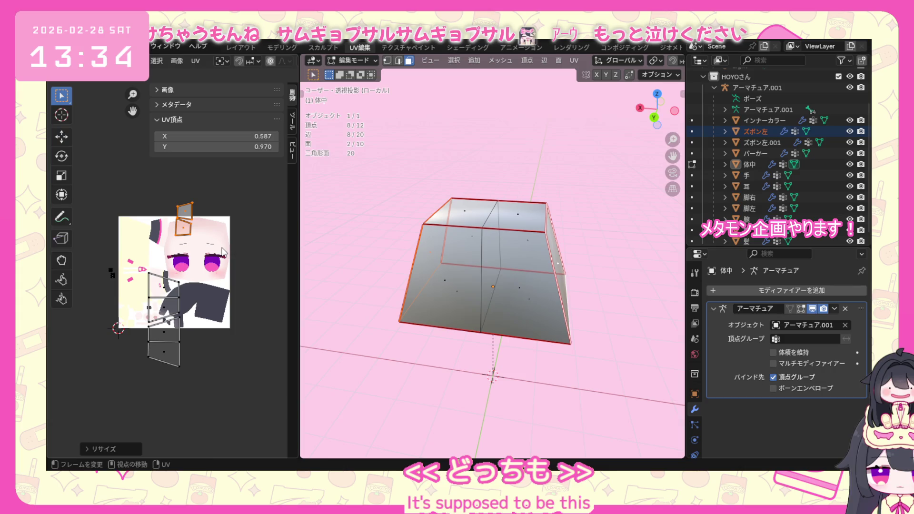
key("g")
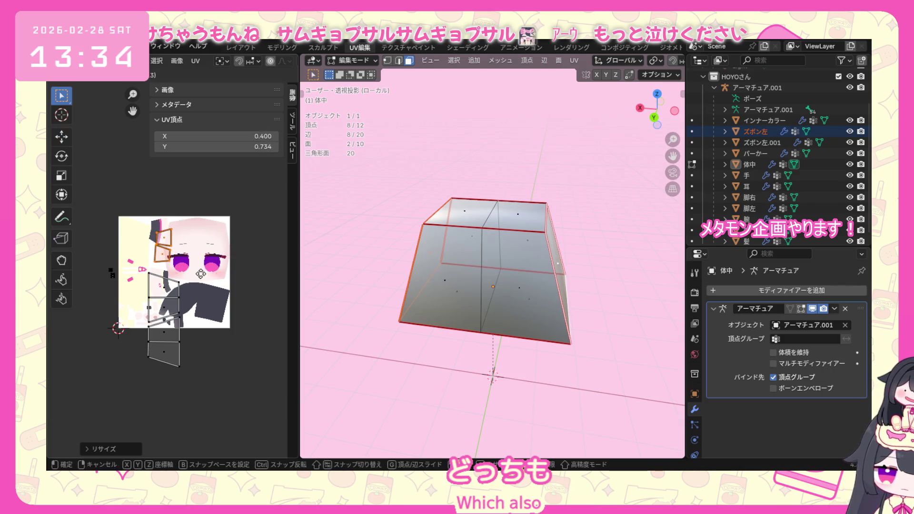
left_click(201, 273)
key("ctrl+z")
key("ctrl+z")
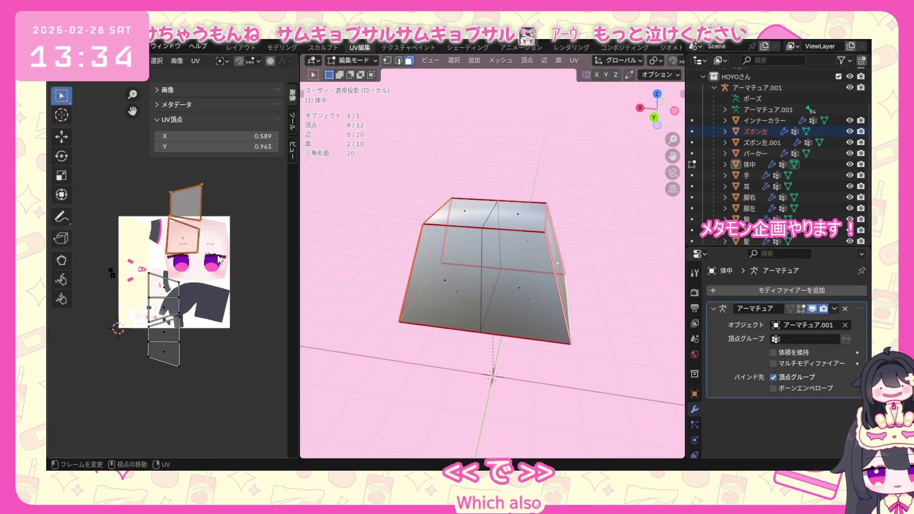
Move the faces onto the texture, shrink the full column and set it at the left edge.
left_click_drag(185, 223, 167, 267)
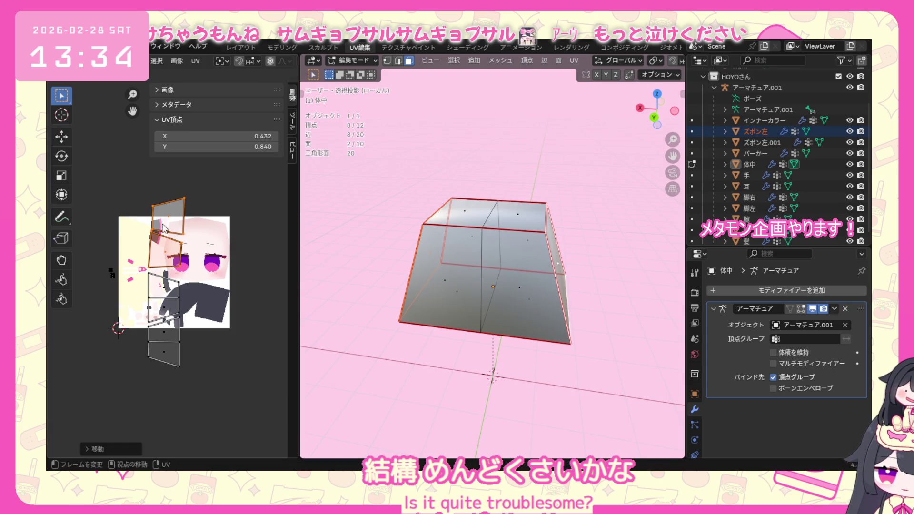
left_click(167, 216)
left_click_drag(167, 216, 125, 399)
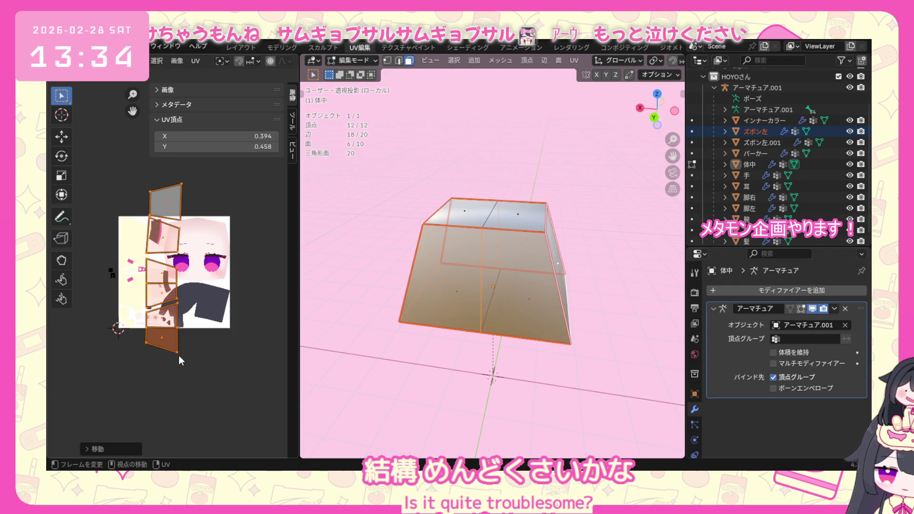
key("s")
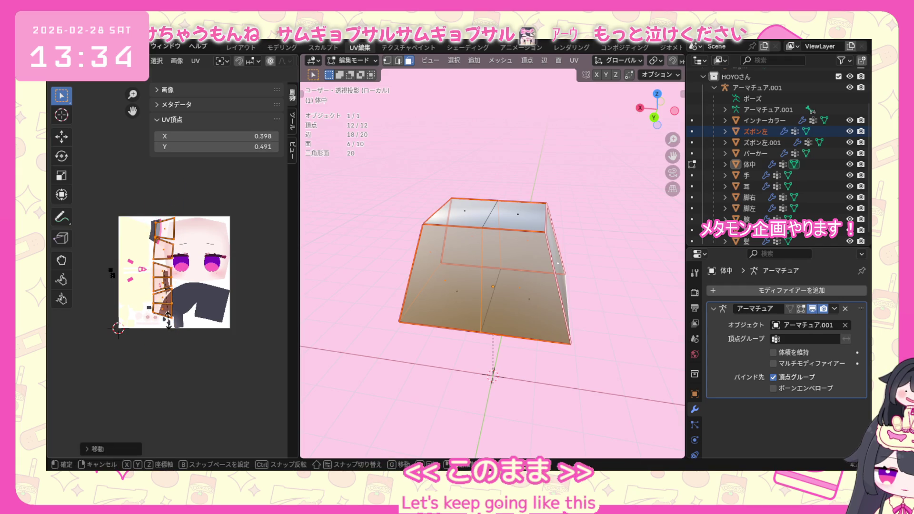
left_click(169, 319)
key("g")
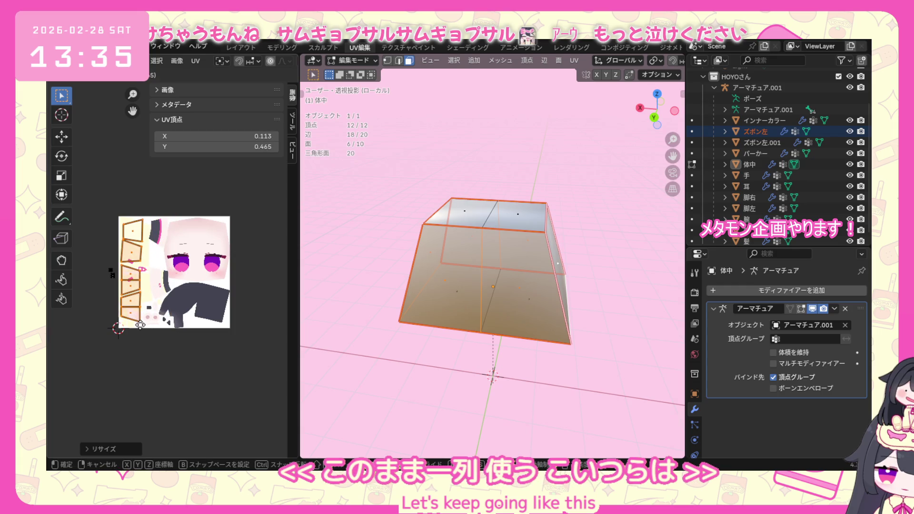
left_click(140, 325)
scroll(214, 303, "up", 2)
scroll(214, 304, "up", 1)
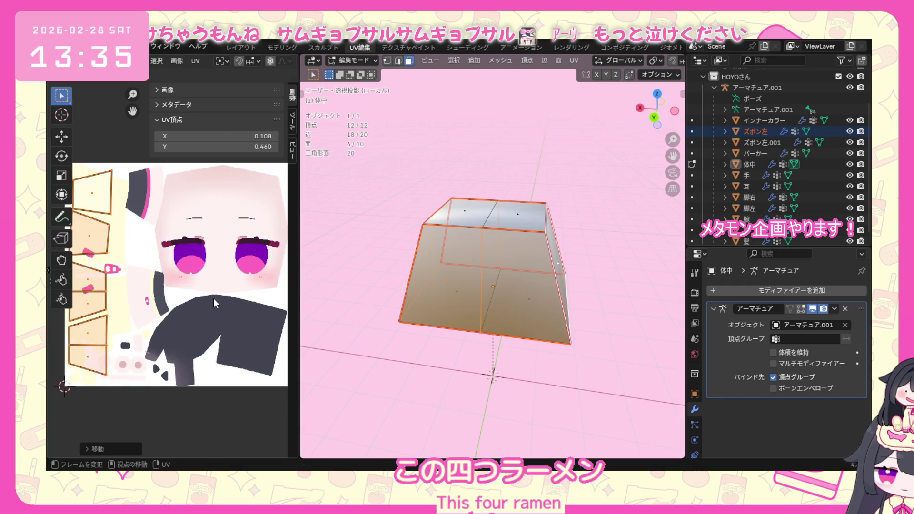
Nudge the UV strip into its final position and leave edit mode.
key("g")
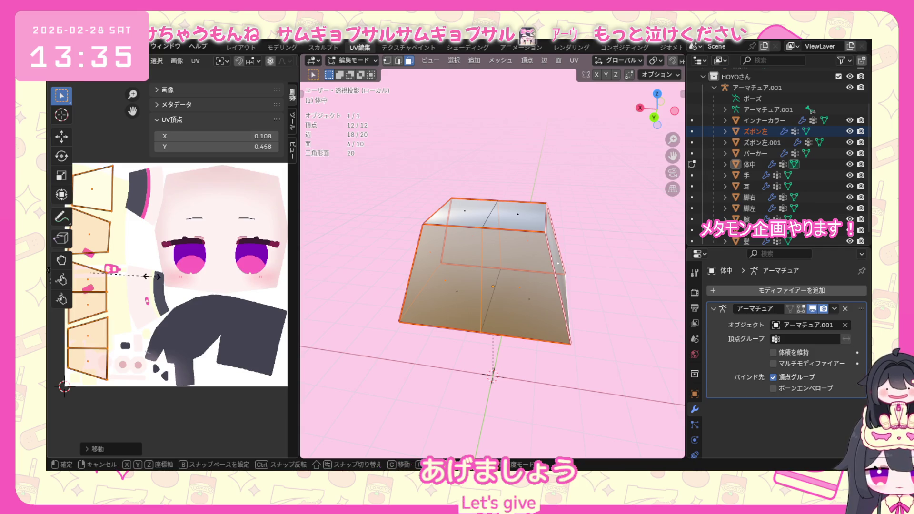
left_click(156, 276)
scroll(160, 280, "down", 1)
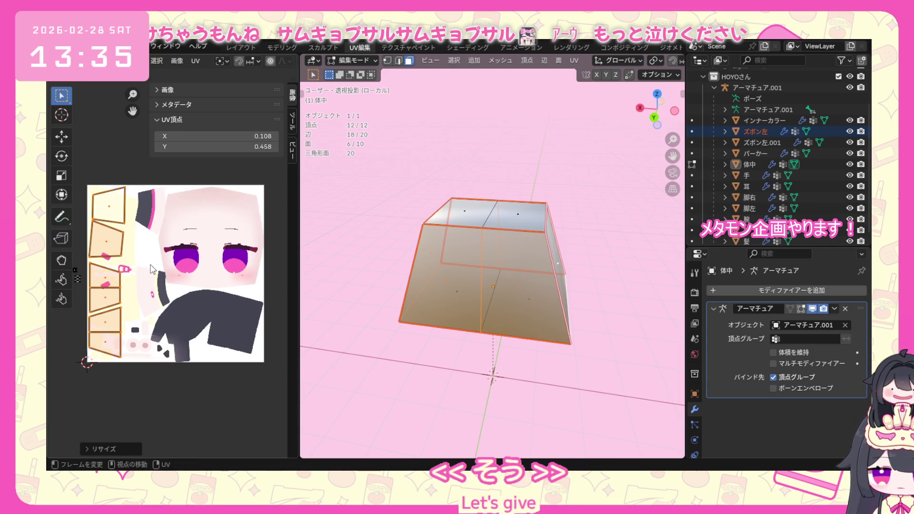
key("g")
left_click(151, 269)
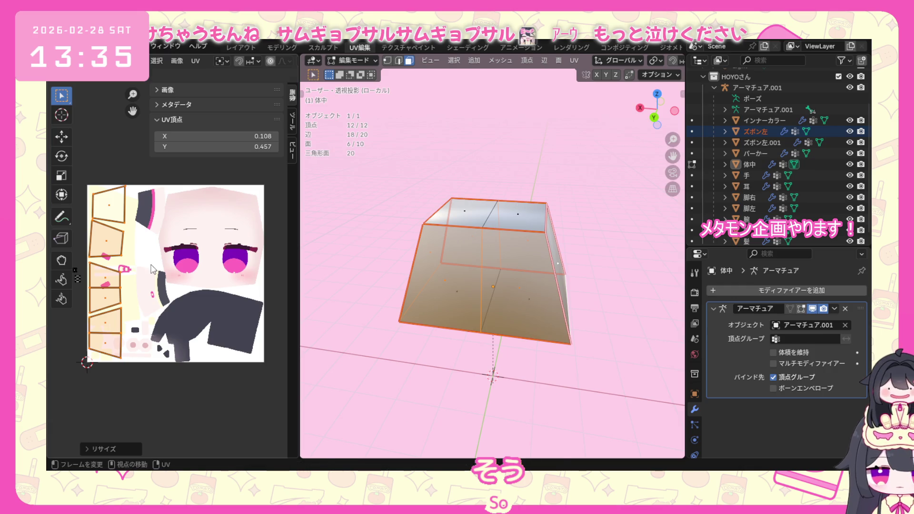
key("g")
left_click(157, 270)
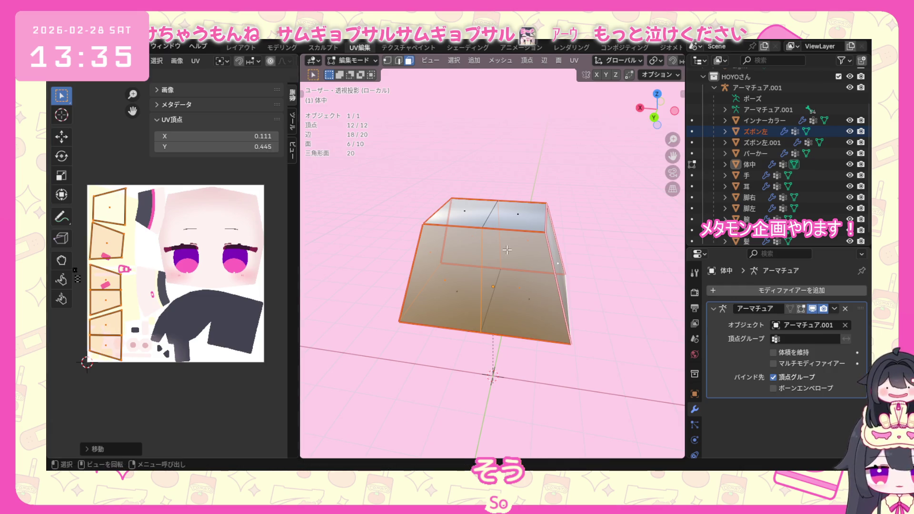
left_click(361, 61)
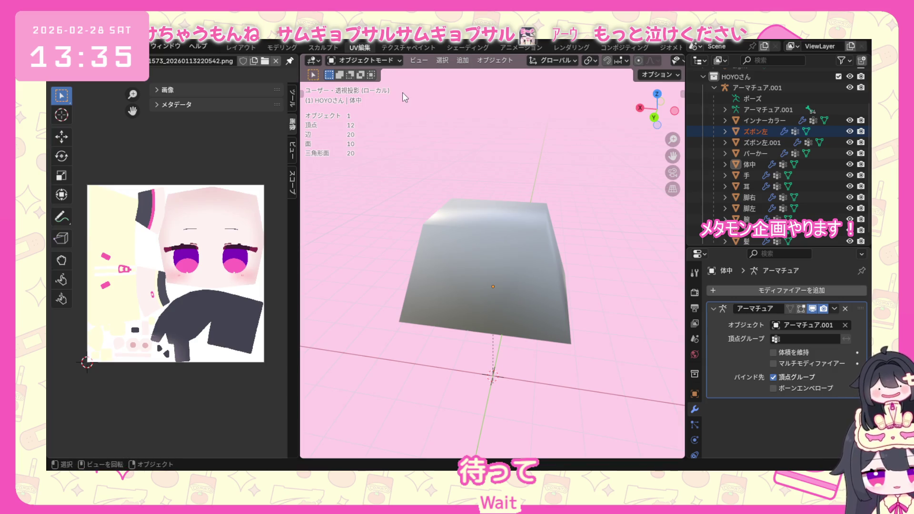
Exit local view, select the パーカー mesh and enter Edit Mode with edge select.
key("KP_Divide")
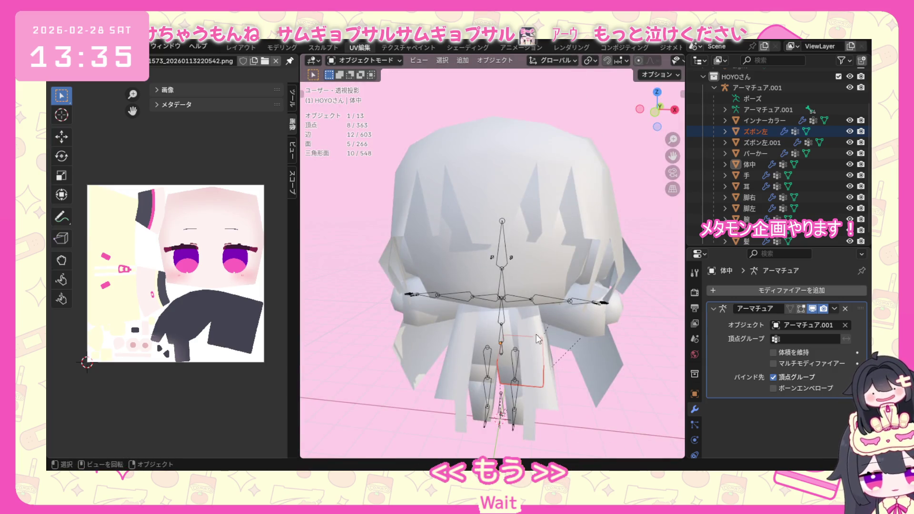
left_click(502, 304)
middle_click_drag(502, 304, 439, 301)
middle_click_drag(465, 272, 428, 264)
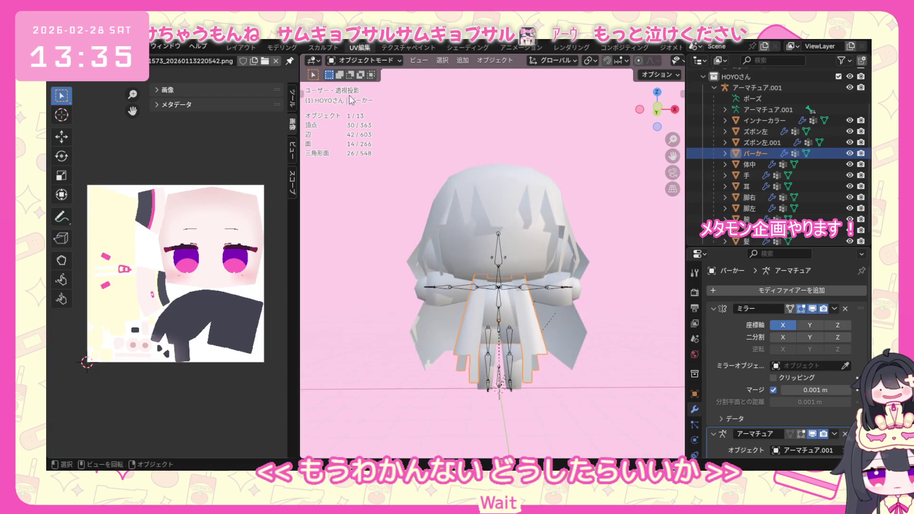
left_click(364, 61)
left_click(374, 76)
middle_click_drag(401, 111, 387, 101)
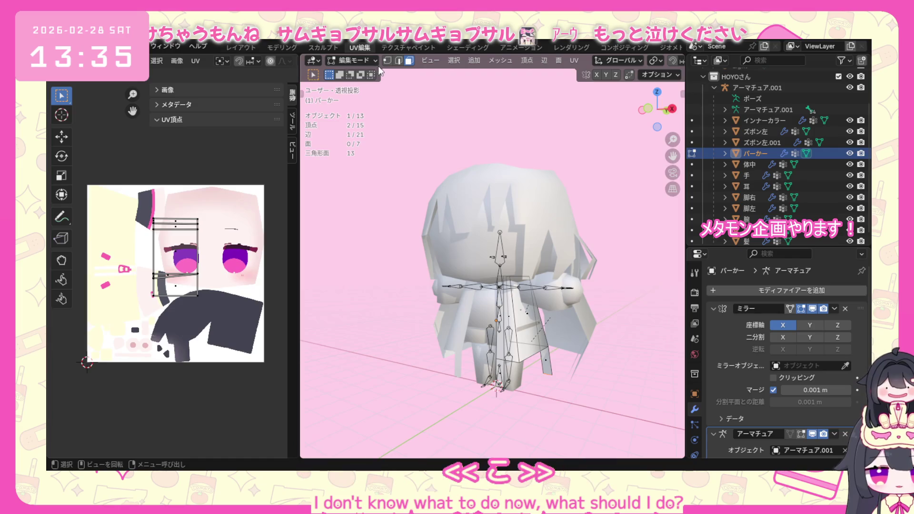
left_click(400, 62)
Inspect the character from several angles and isolate the parka in local view.
middle_click_drag(513, 279, 556, 354)
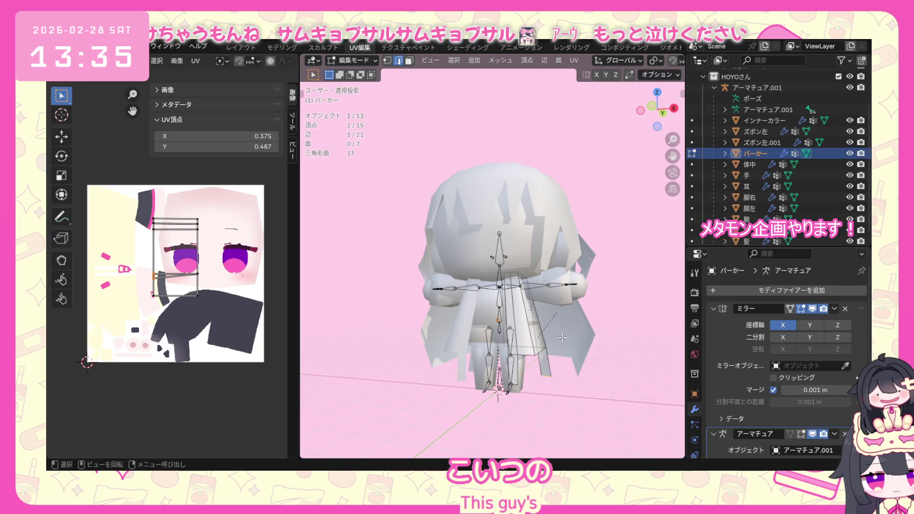
middle_click_drag(562, 344, 539, 331)
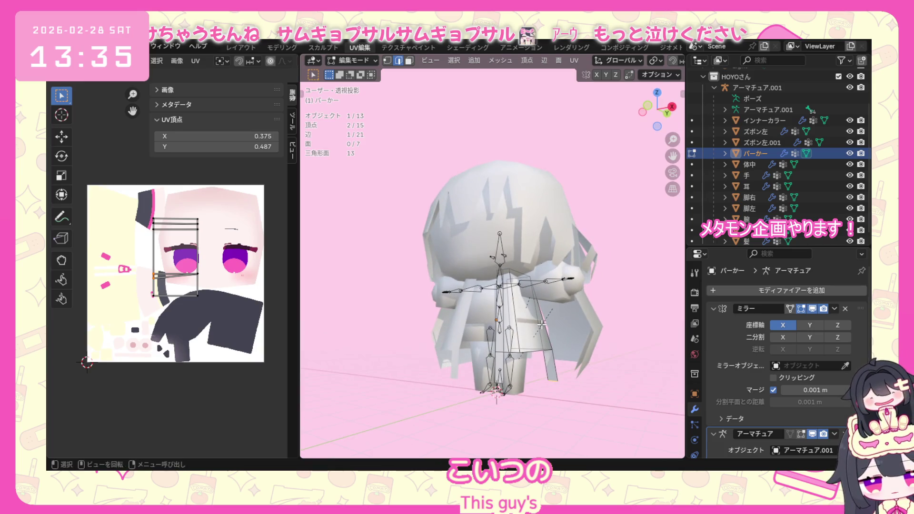
scroll(542, 325, "up", 5)
mouse_move(542, 324)
middle_mouse_down()
mouse_move(471, 347)
mouse_move(496, 300)
middle_mouse_up()
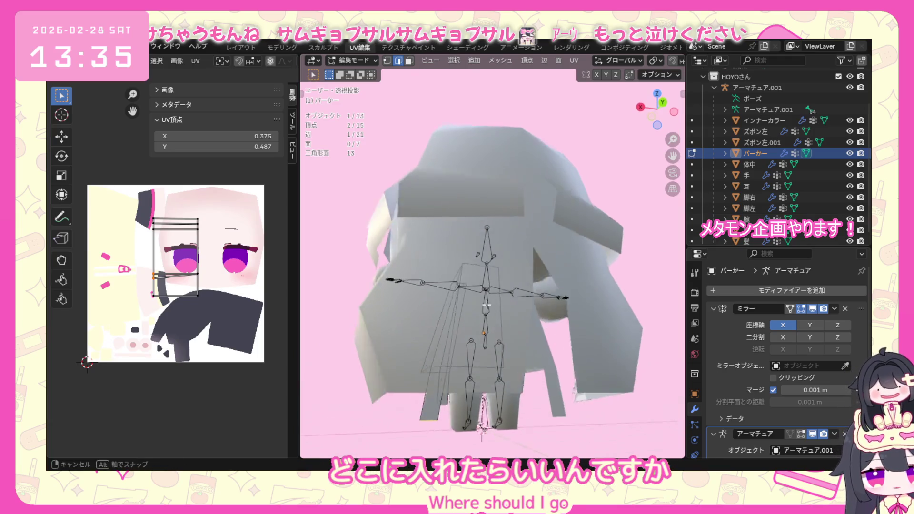
key("KP_Divide")
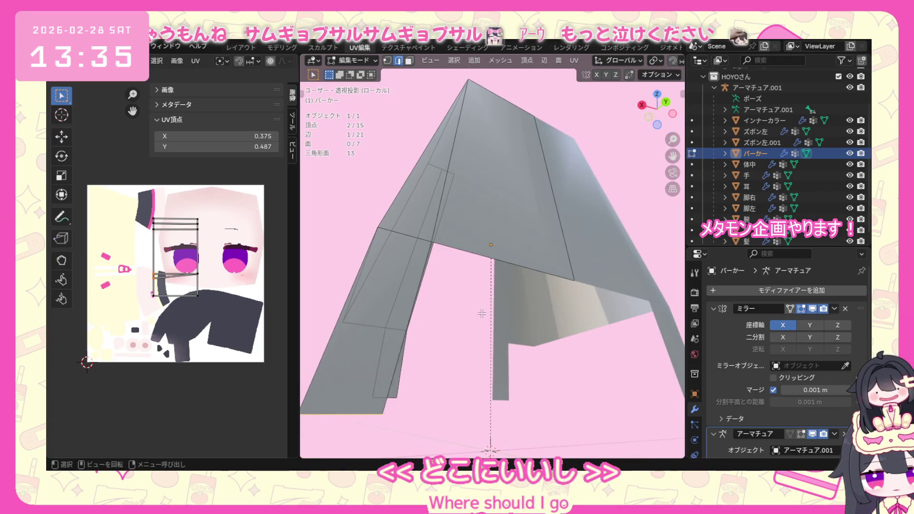
middle_click_drag(497, 280, 509, 308)
scroll(510, 308, "down", 3)
scroll(510, 307, "down", 1)
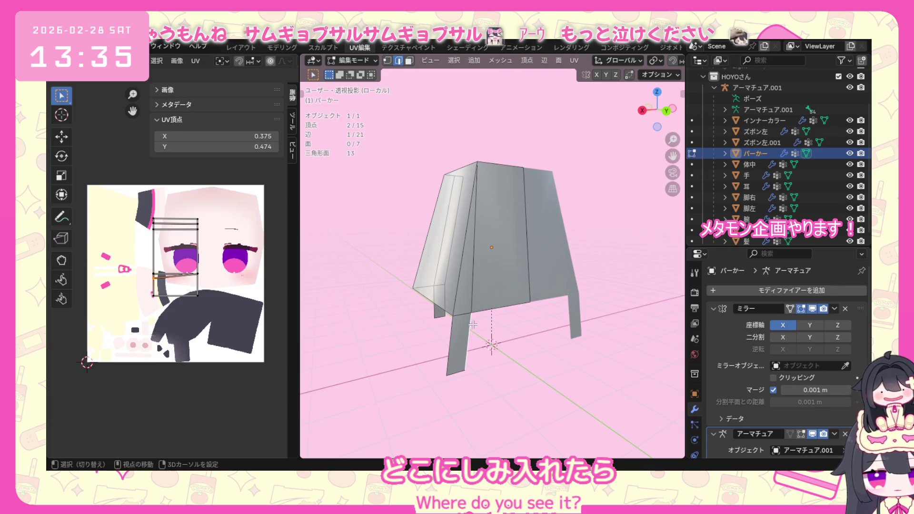
Select several parka edges and mark them as a seam.
left_click(458, 295, "shift")
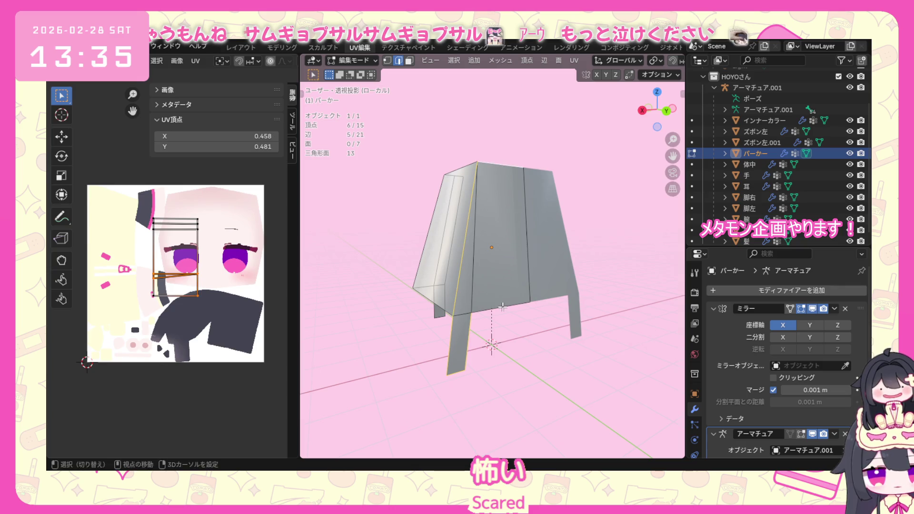
mouse_move(514, 281)
middle_mouse_down()
mouse_move(517, 244)
mouse_move(483, 255)
mouse_move(497, 208)
mouse_move(511, 230)
middle_mouse_up()
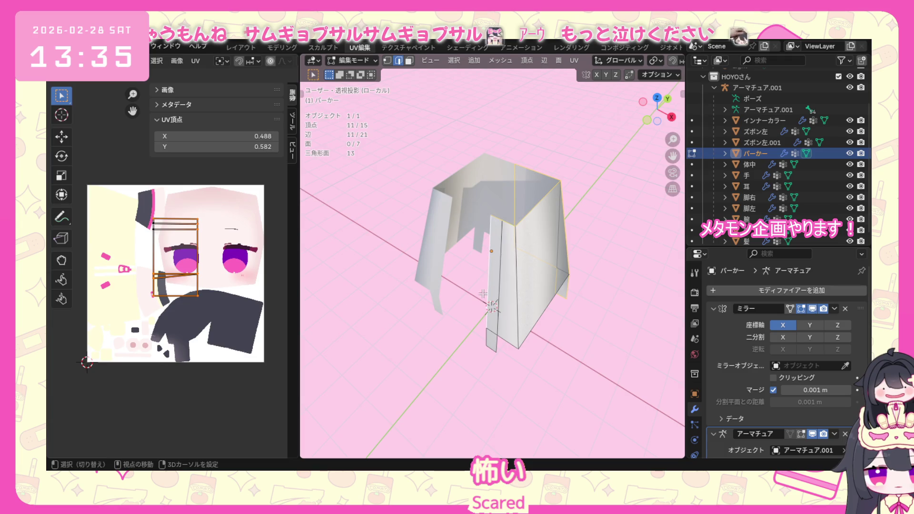
left_click(497, 343, "shift")
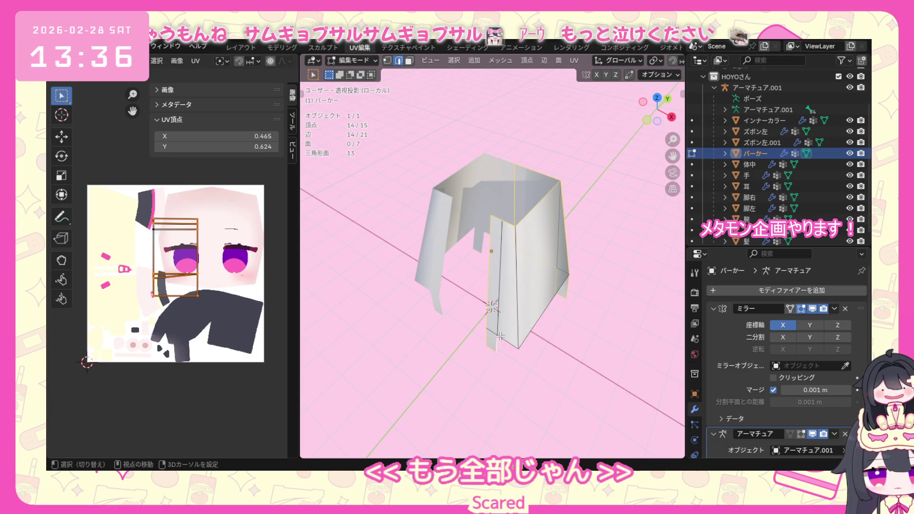
middle_click_drag(520, 322, 496, 246)
right_click(495, 247)
left_click(466, 317)
mouse_move(467, 318)
middle_mouse_down()
mouse_move(490, 282)
mouse_move(498, 317)
middle_mouse_up()
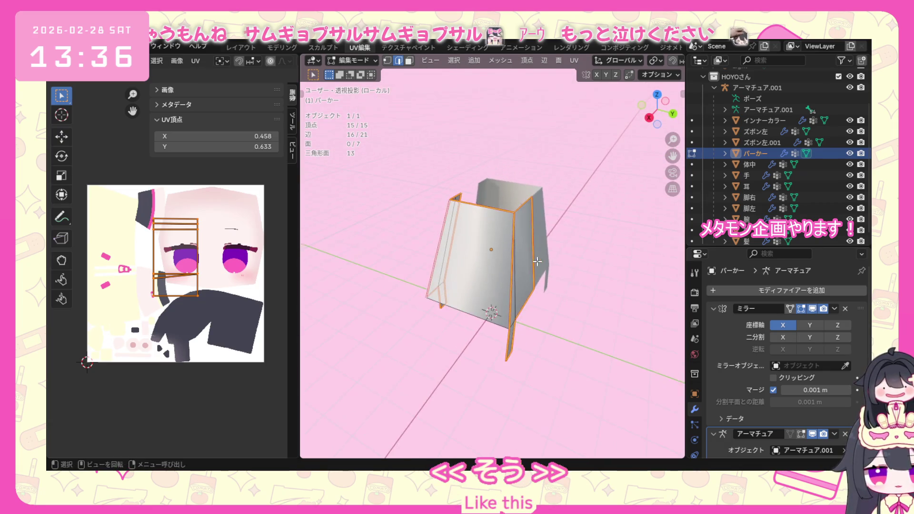
Mark one more hoodie edge as a seam and select the whole mesh for unwrapping.
left_click(500, 317)
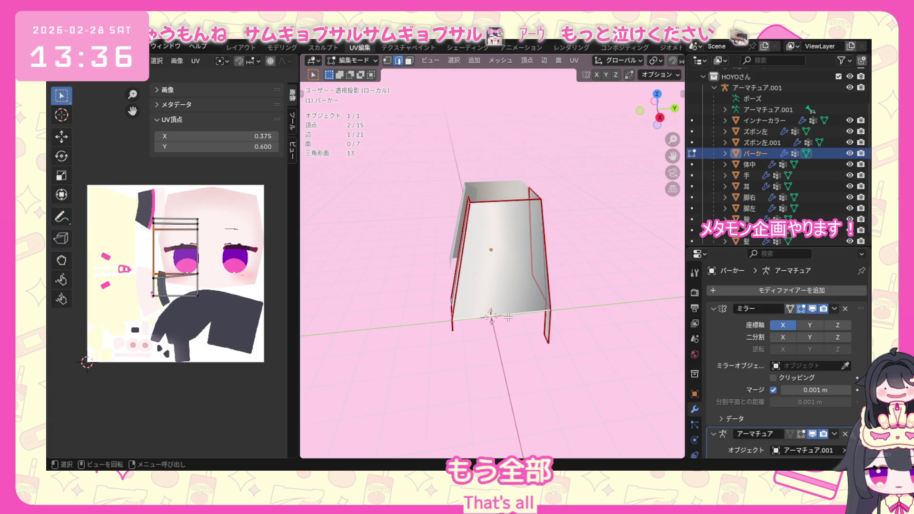
right_click(508, 316)
left_click(487, 320)
middle_click_drag(487, 320, 559, 286)
key("a")
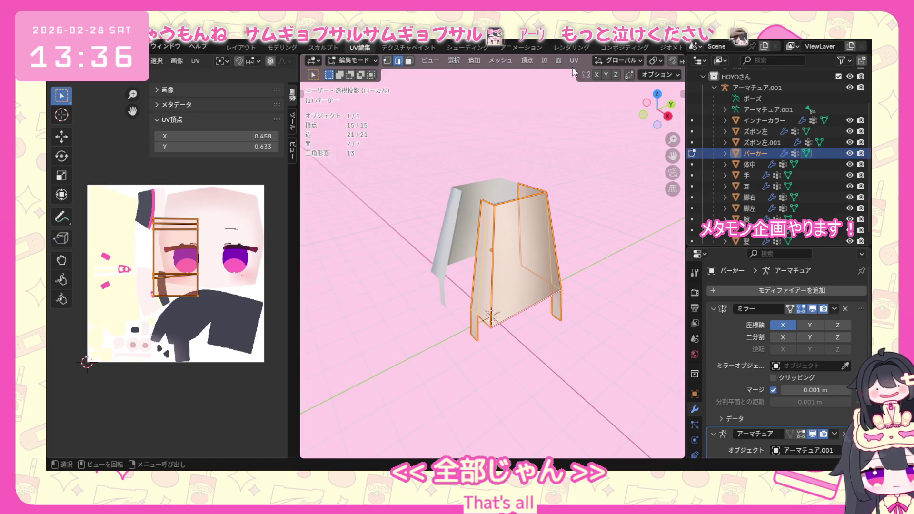
left_click(574, 62)
Unwrap the hoodie and shrink its front face's UV island.
left_click(682, 68)
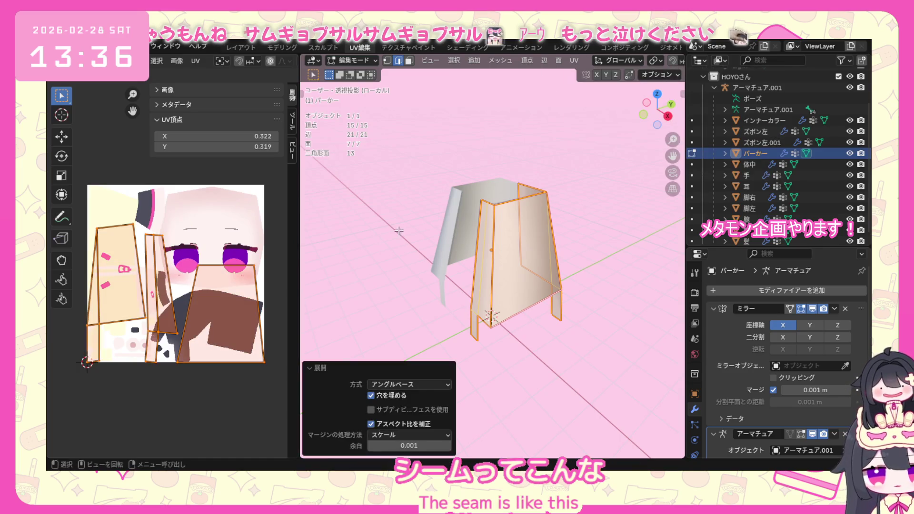
scroll(197, 274, "down", 1)
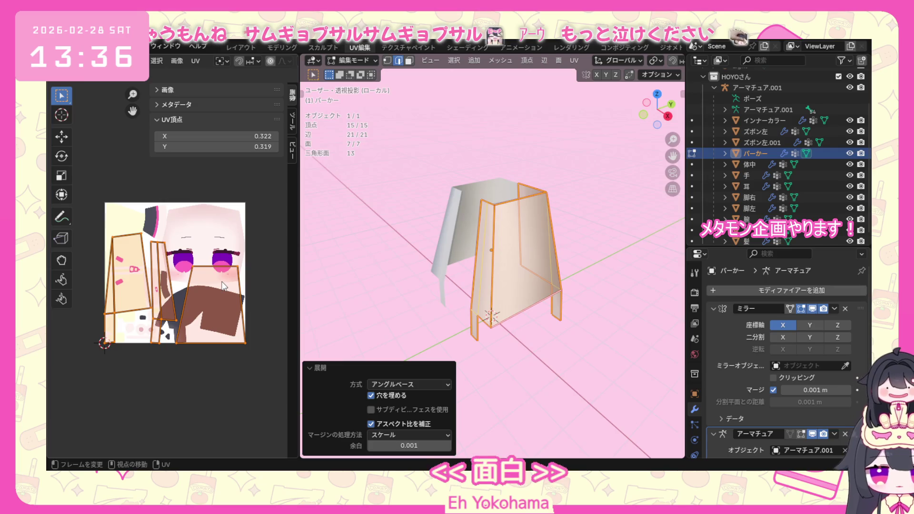
left_click(166, 249)
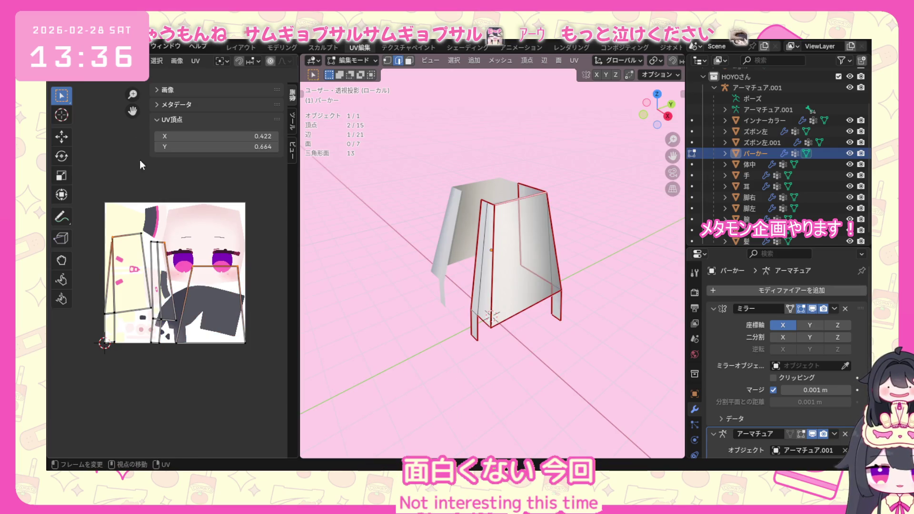
key("3")
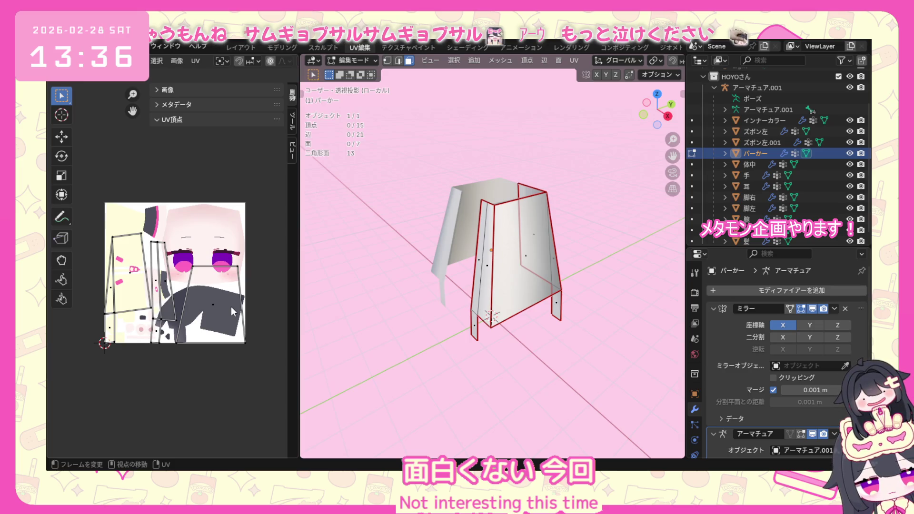
middle_click_drag(429, 307, 464, 322)
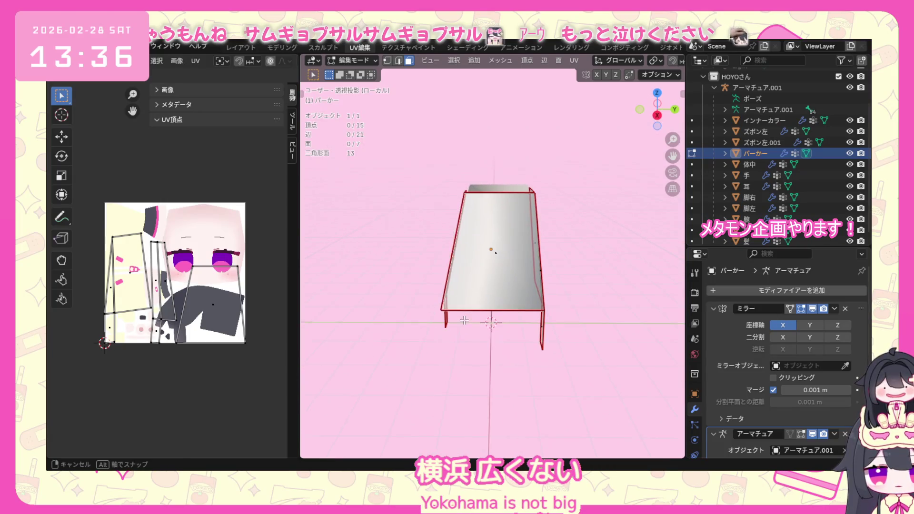
left_click(217, 308)
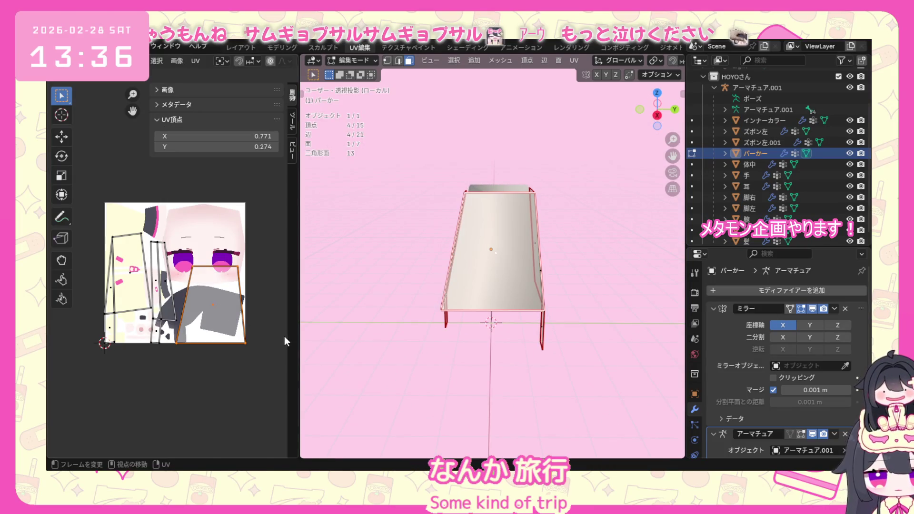
key("s")
left_click(235, 316)
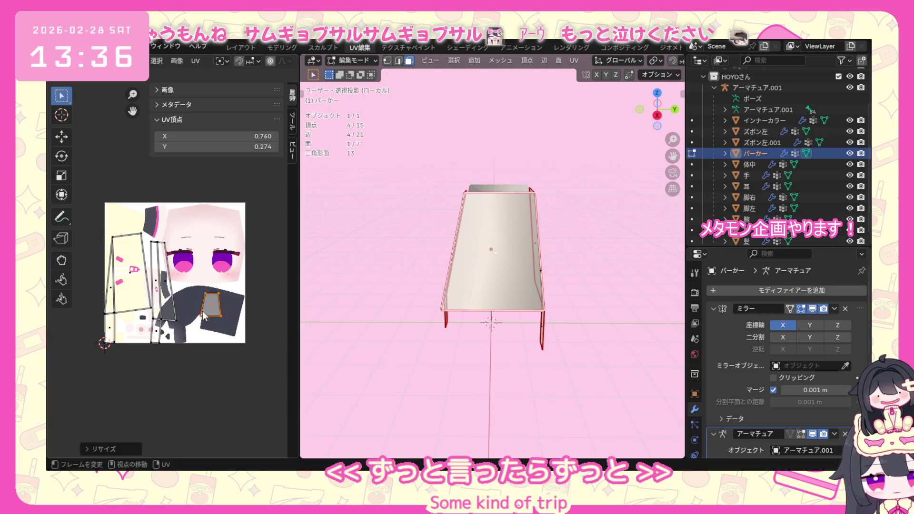
Box-select the remaining hoodie UV islands, shrink them, and leave local view.
middle_click_drag(192, 320, 246, 318)
left_click_drag(236, 223, 134, 353)
left_click(220, 363)
left_click_drag(244, 227, 122, 334)
key("s")
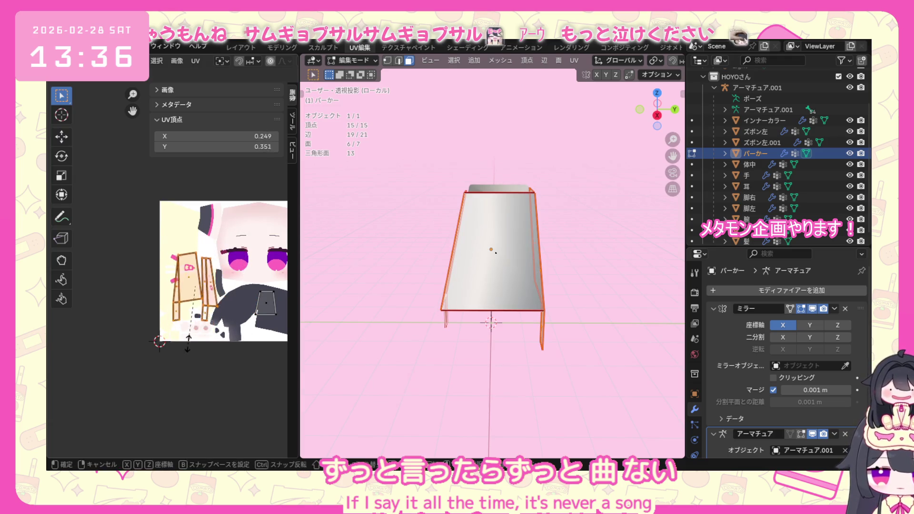
left_click(181, 325)
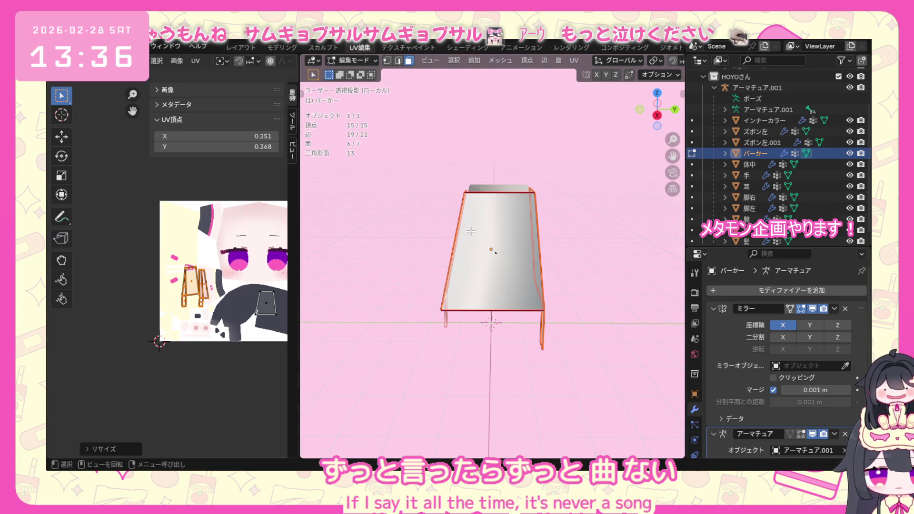
key("KP_Divide")
left_click(351, 60)
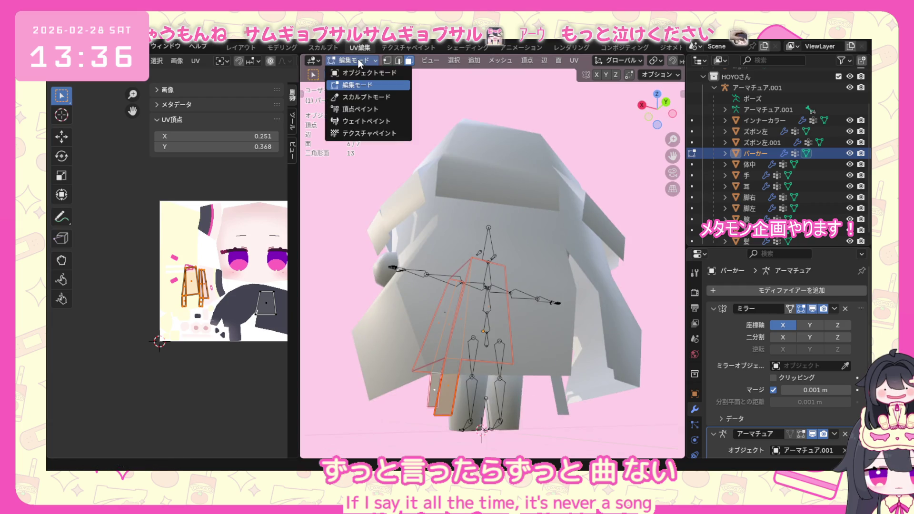
Move the hoodie's UV island left of the texture and park the remaining front face below it.
key("g")
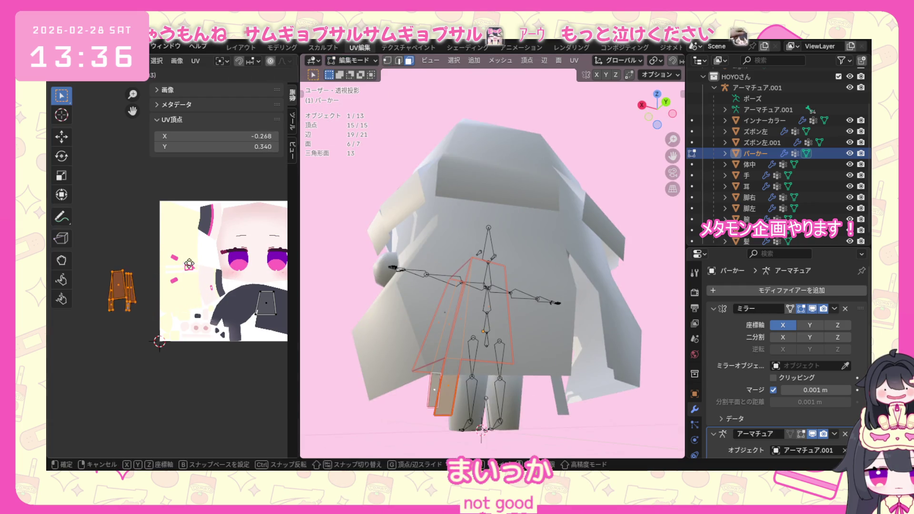
left_click(179, 290)
key("b")
left_click_drag(254, 285, 280, 317)
key("g")
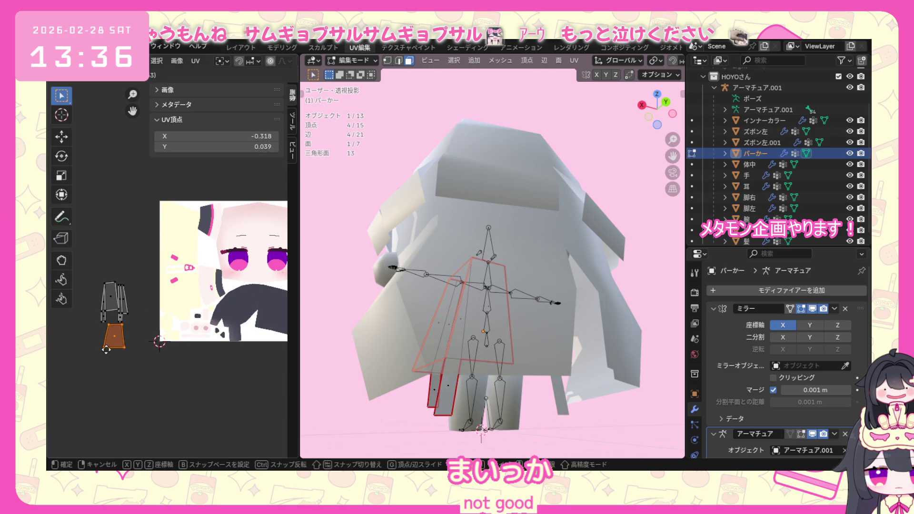
left_click(136, 349)
Back in object mode, briefly inspect the インナーカラー mesh in edit mode, selecting then deselecting all.
left_click(351, 60)
left_click(362, 64)
scroll(336, 162, "down", 3)
middle_click_drag(336, 163, 548, 336)
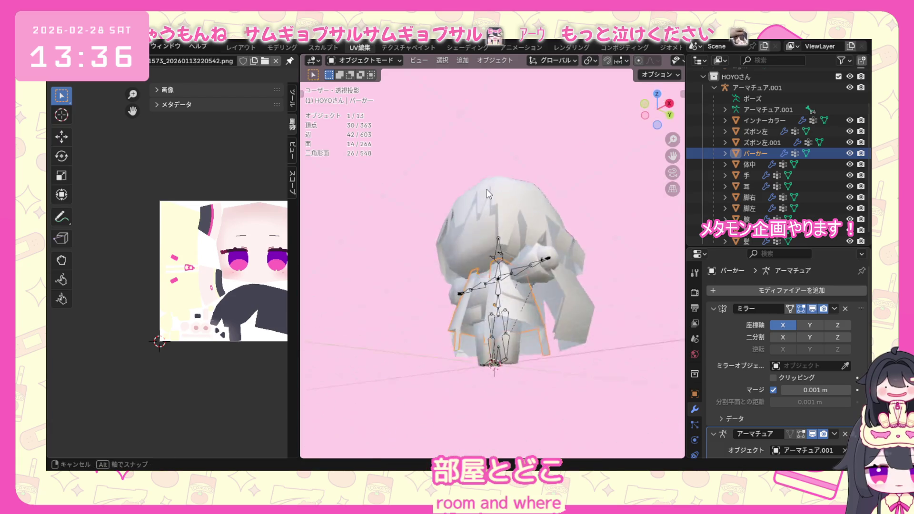
left_click(551, 325)
left_click(364, 61)
left_click(357, 84)
middle_click_drag(410, 148, 464, 275)
key("a")
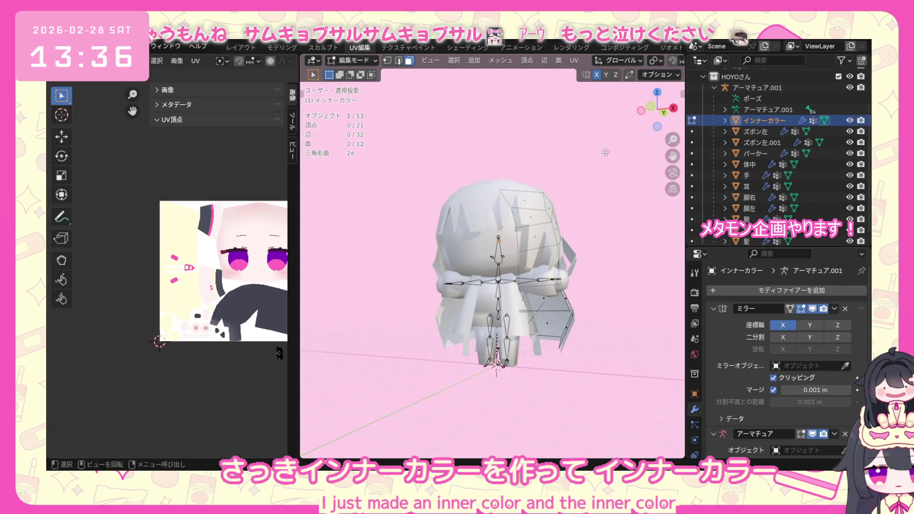
key("alt+a")
scroll(257, 325, "down", 1)
scroll(257, 325, "down", 1)
scroll(258, 323, "up", 2)
Return to object mode and select the ズボン左 trouser object via the armature.
left_click(354, 60)
scroll(489, 325, "up", 1)
scroll(500, 326, "up", 1)
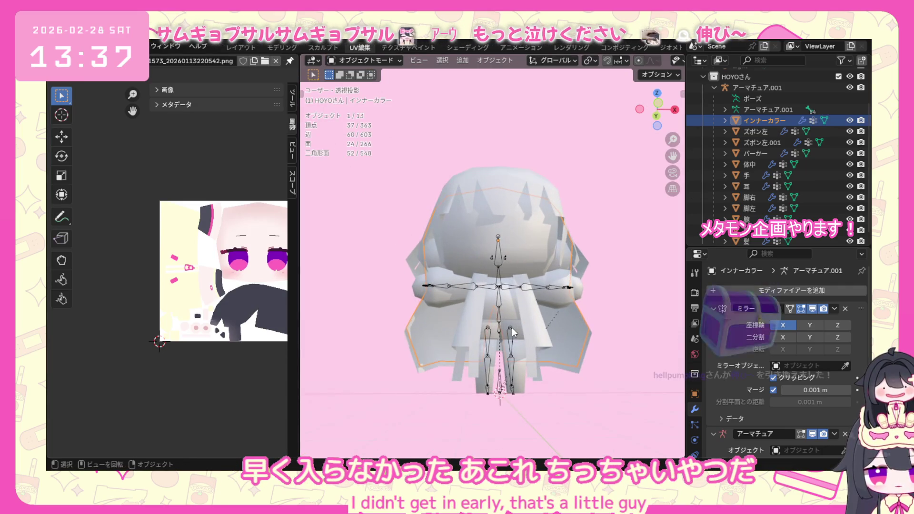
left_click(512, 328)
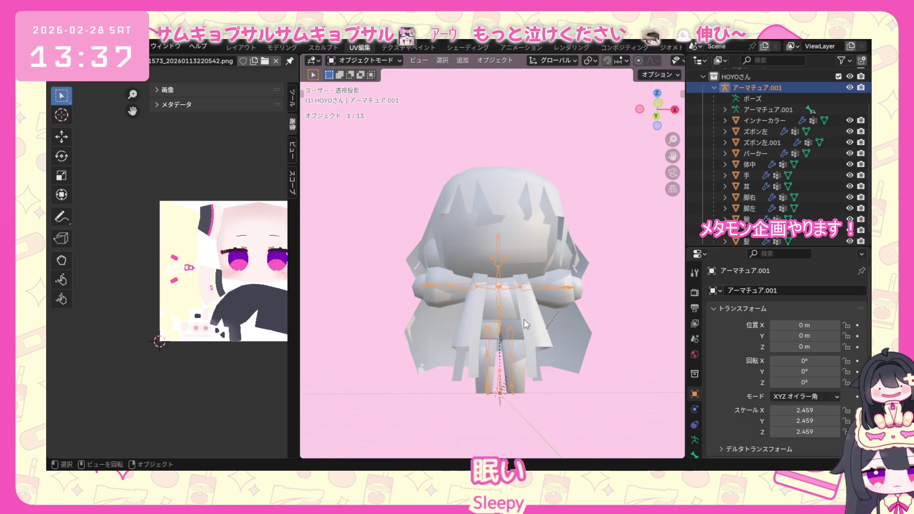
left_click(512, 337)
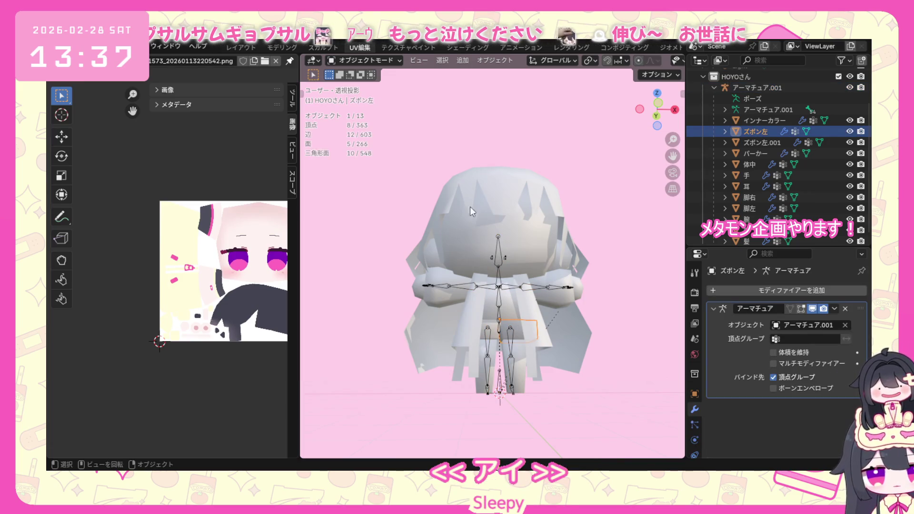
Put the ズボン左 trouser box into edit mode and orbit around it.
left_click(361, 60)
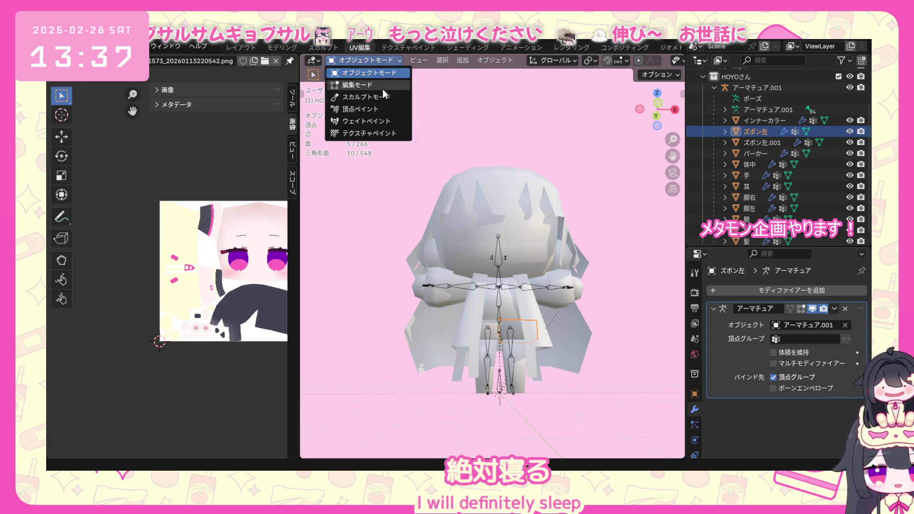
left_click(357, 85)
mouse_move(493, 315)
middle_mouse_down()
mouse_move(515, 328)
mouse_move(391, 323)
mouse_move(458, 348)
mouse_move(490, 350)
middle_mouse_up()
scroll(458, 348, "up", 2)
scroll(490, 349, "down", 2)
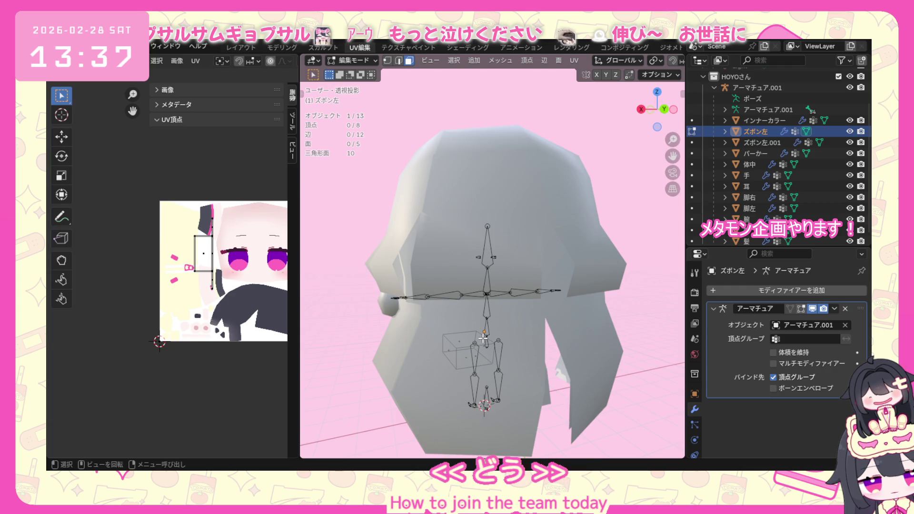
Select faces and edges of the trouser box and bring up the edge options.
left_click(469, 350)
mouse_move(469, 350)
middle_mouse_down()
mouse_move(450, 336)
mouse_move(429, 215)
middle_mouse_up()
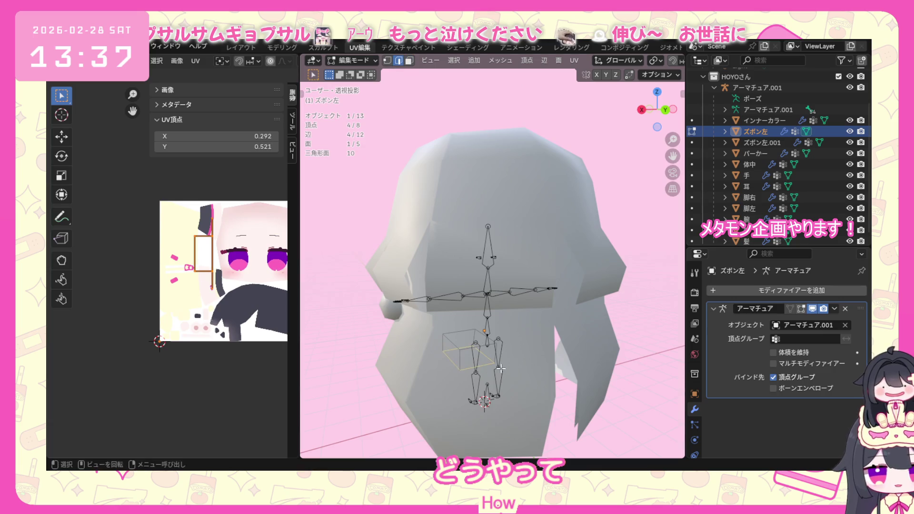
middle_click_drag(467, 366, 460, 328)
left_click(471, 349)
left_click(460, 328, "shift")
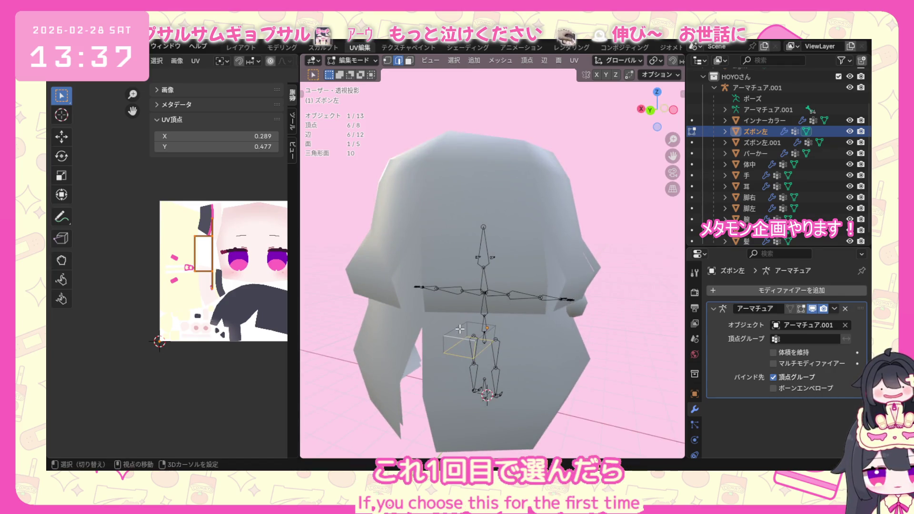
right_click(472, 336)
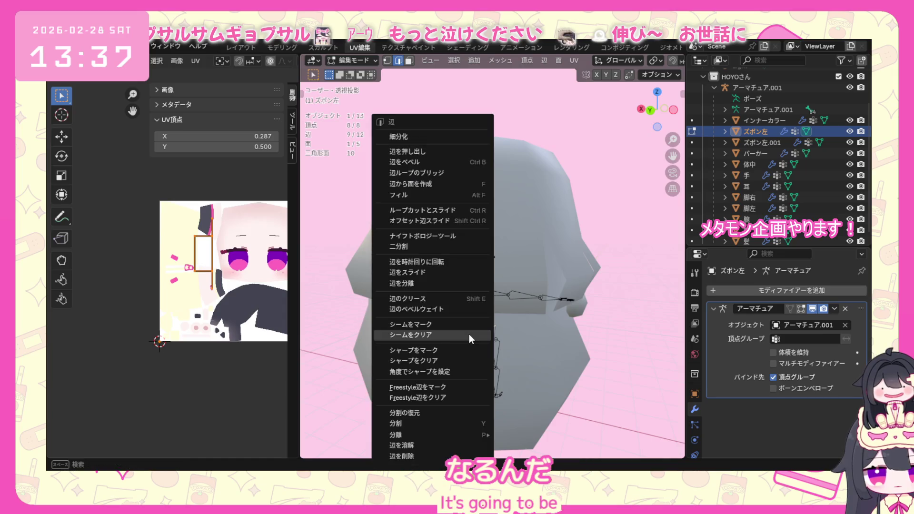
Mark the selected box edges as seams and unwrap the trouser box onto the texture.
left_click(386, 321)
middle_click_drag(386, 321, 547, 140)
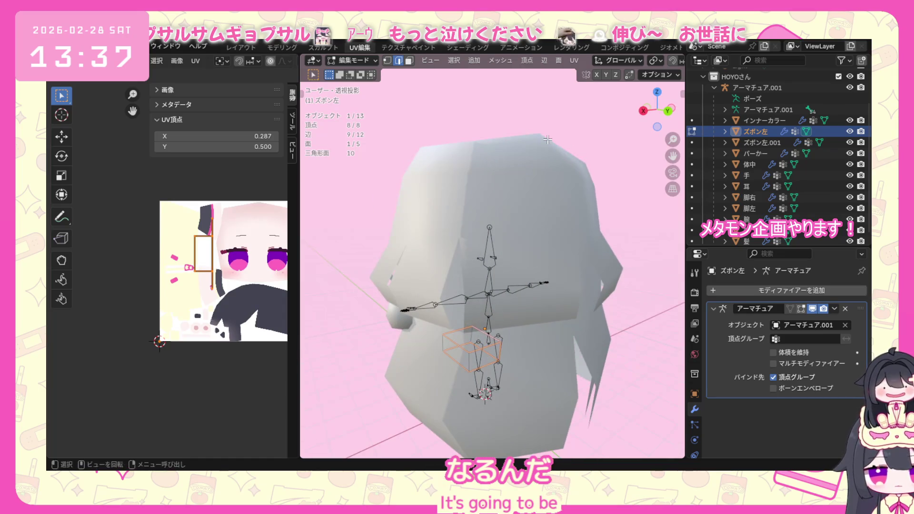
left_click(574, 60)
left_click(722, 75)
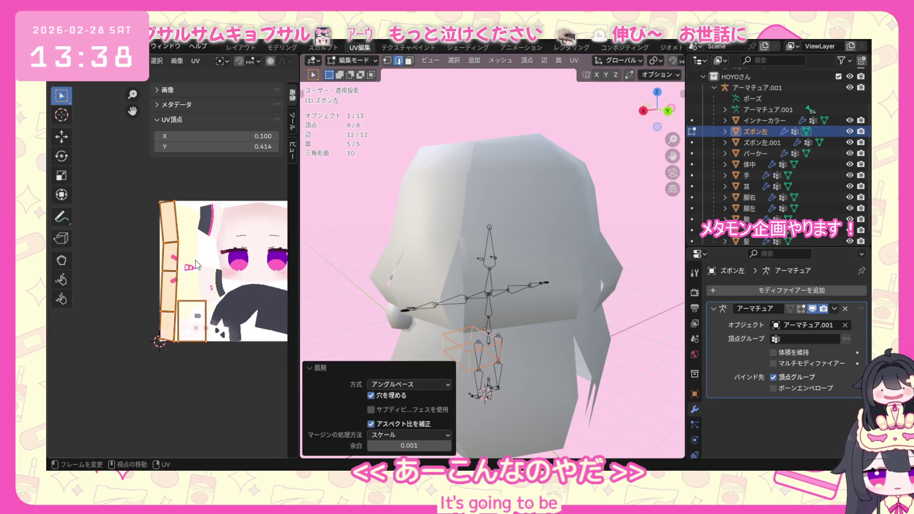
mouse_move(425, 306)
middle_mouse_down()
mouse_move(493, 226)
mouse_move(575, 256)
mouse_move(570, 337)
mouse_move(558, 340)
middle_mouse_up()
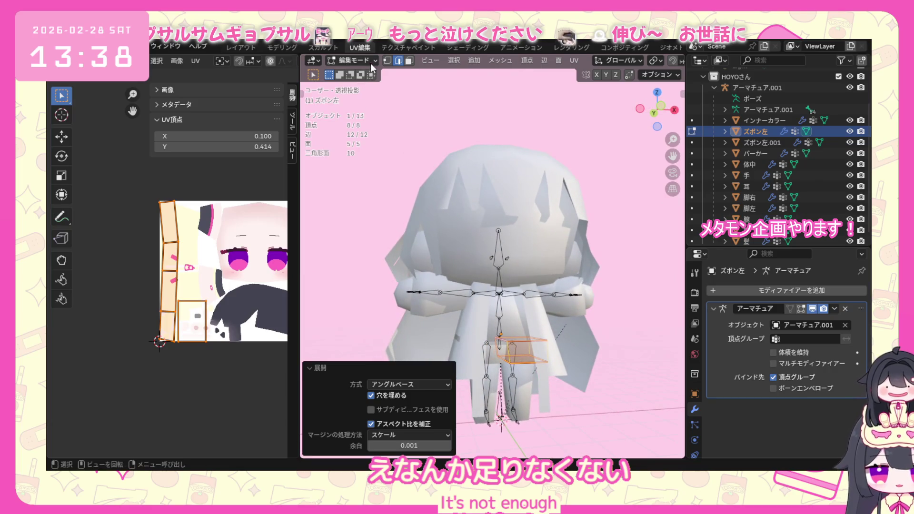
Re-enter edit mode, select the top opening and grid-fill it with faces.
left_click(353, 61)
left_click(357, 86)
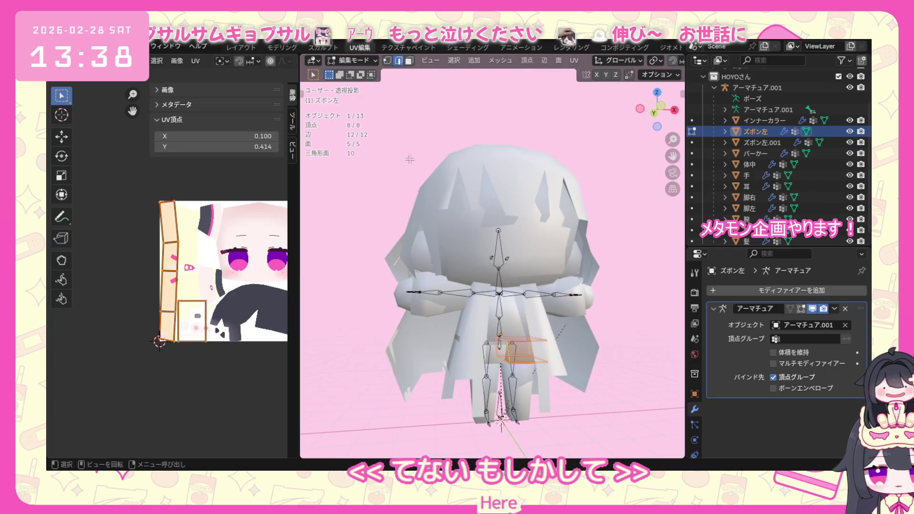
middle_click_drag(400, 138, 443, 143)
left_click(525, 350)
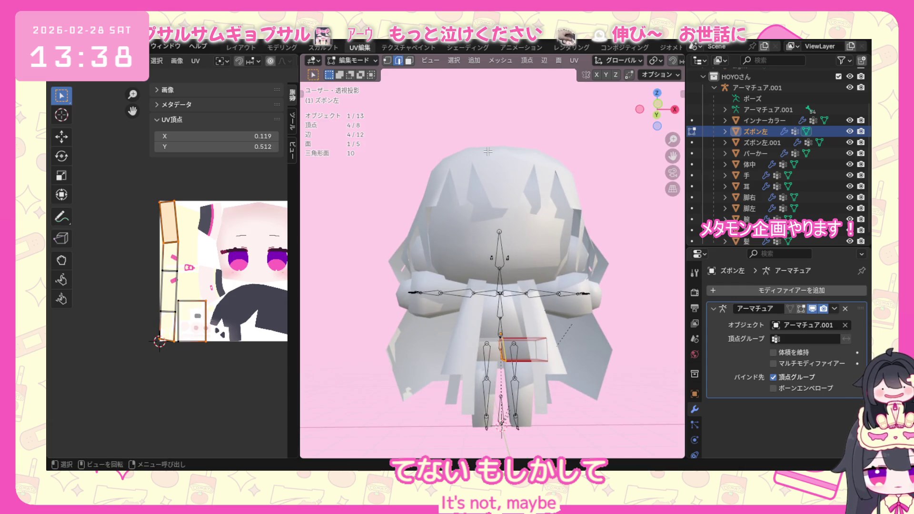
left_click(559, 60)
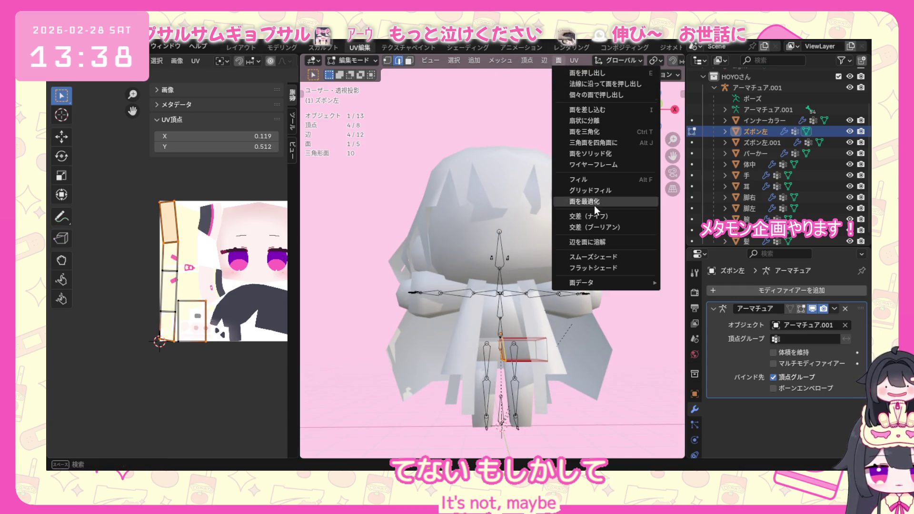
left_click(594, 191)
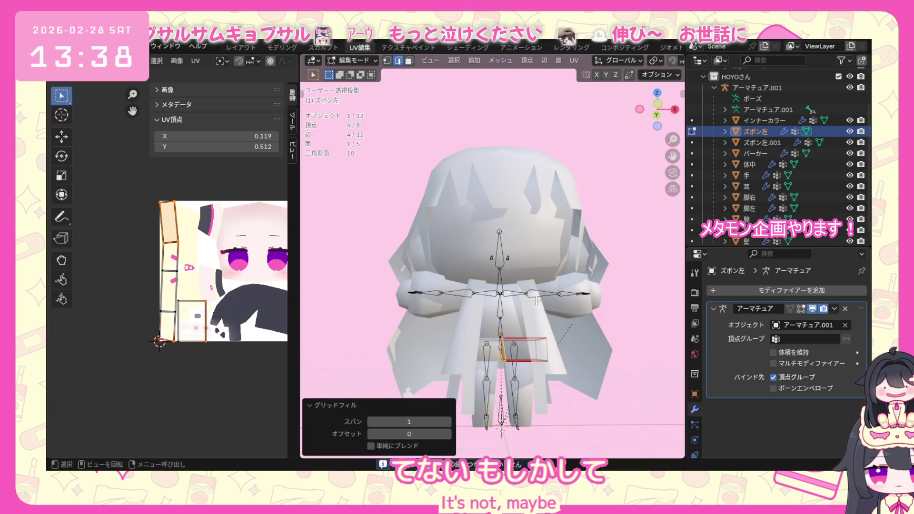
Select the whole trouser piece and unwrap it angle-based into a strip along the texture's left edge.
key("a")
left_click(572, 61)
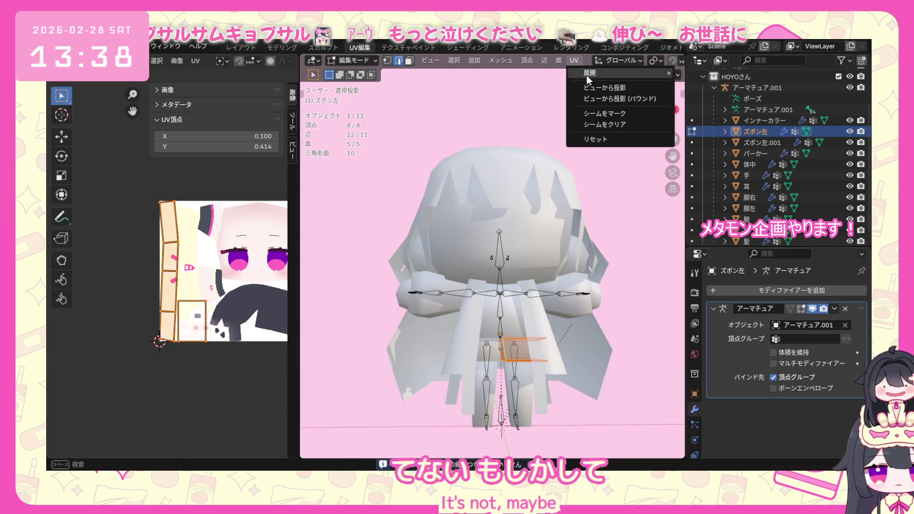
left_click(696, 74)
mouse_move(609, 220)
middle_mouse_down()
mouse_move(549, 296)
mouse_move(494, 231)
middle_mouse_up()
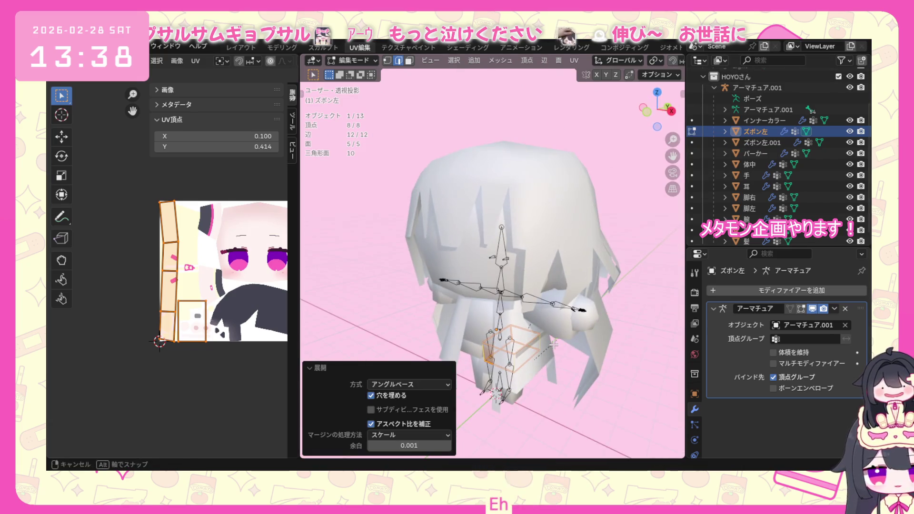
From front view, select the open top edge loop and grid-fill it.
key("KP_1")
left_click(556, 334, "alt")
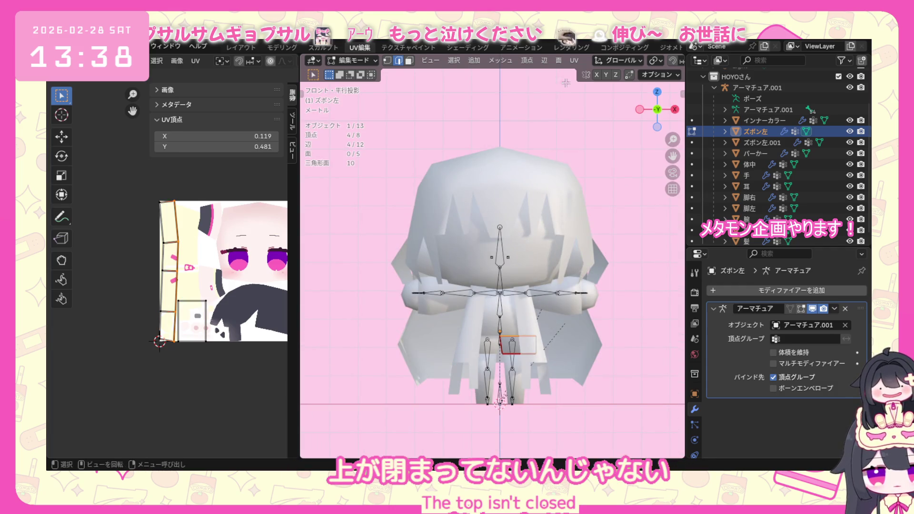
left_click(558, 61)
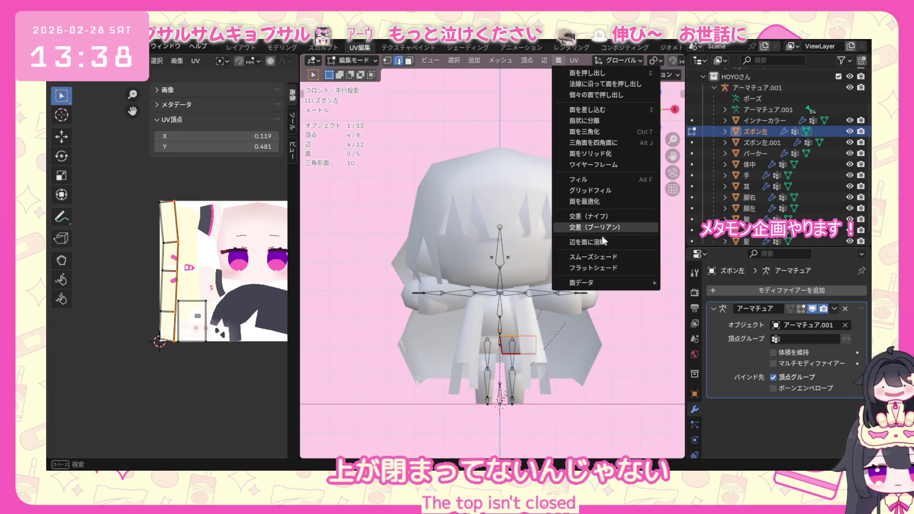
left_click(600, 191)
Select the whole trouser piece and unwrap it onto the texture.
key("a")
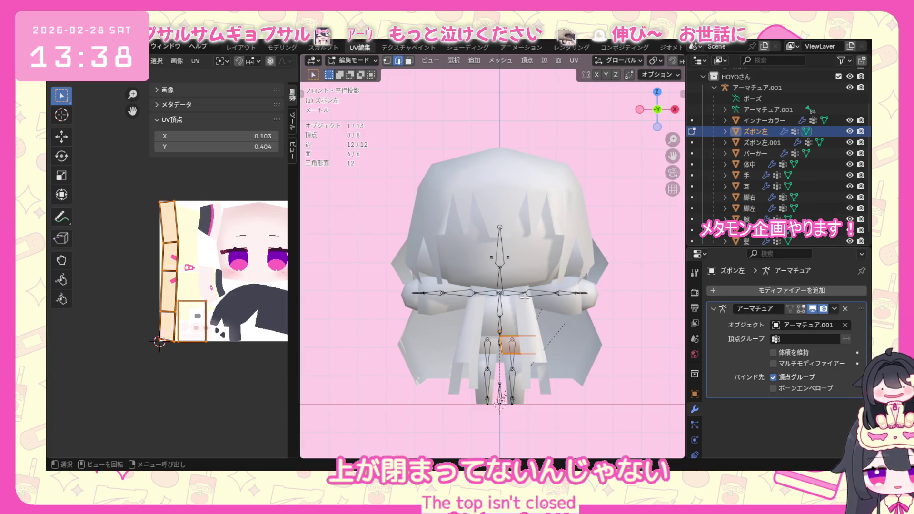
left_click(575, 62)
mouse_move(620, 72)
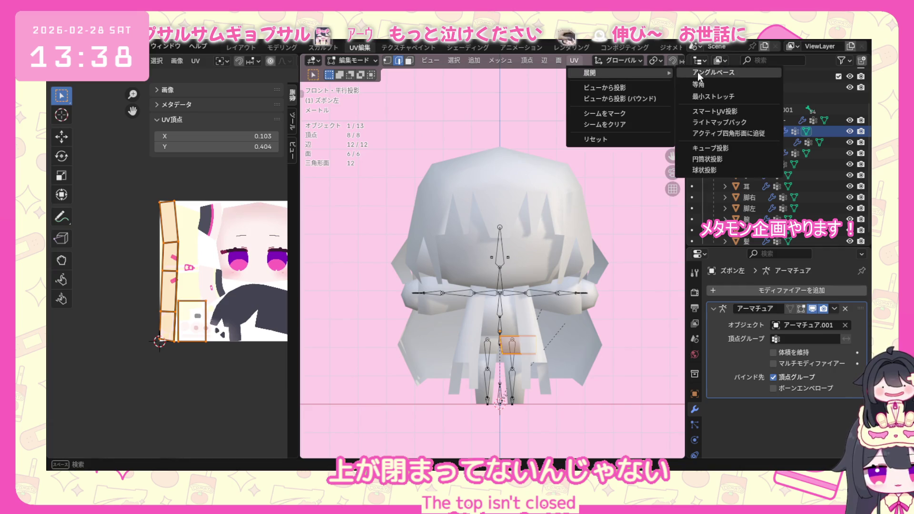
left_click(698, 72)
left_click(659, 75)
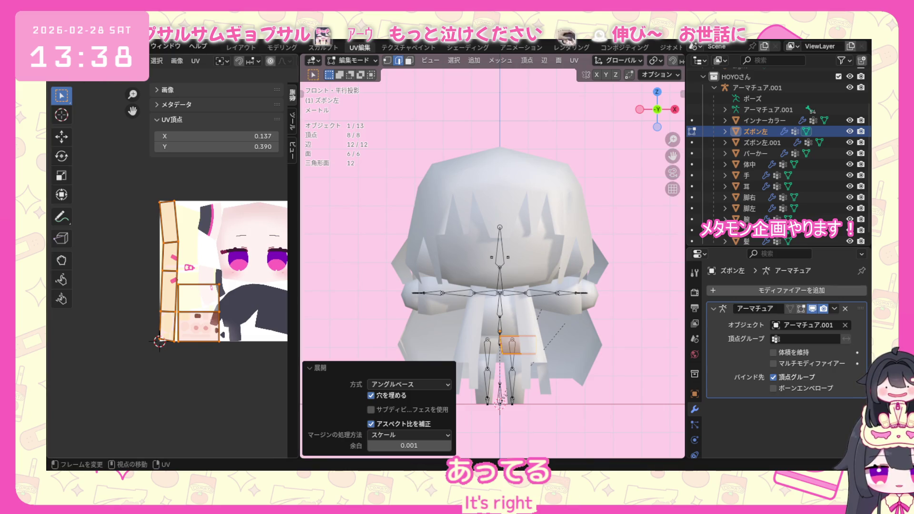
Select individual UV faces of the strip and shift them toward the lower left.
left_click(204, 298)
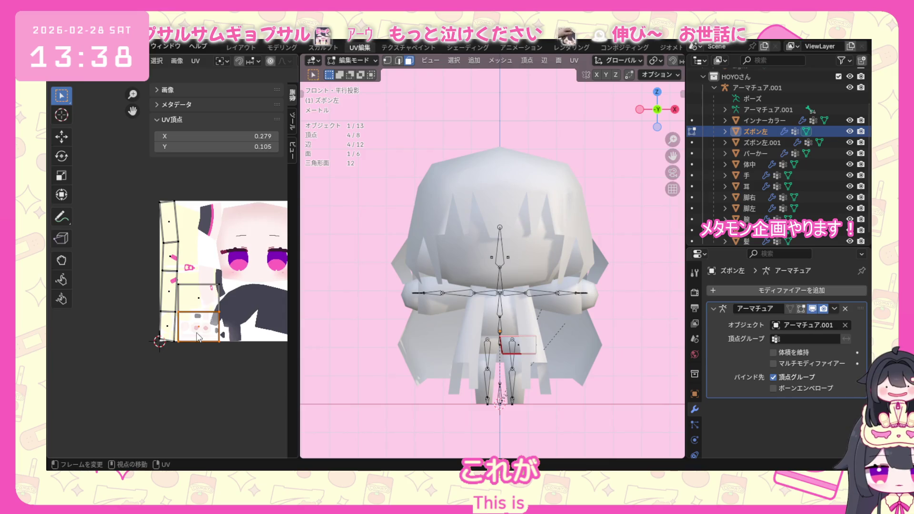
left_click_drag(200, 315, 208, 305)
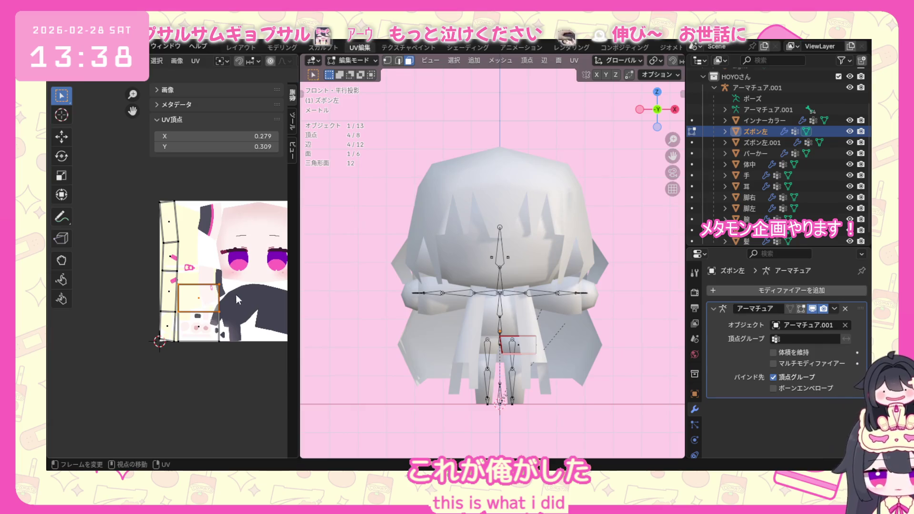
left_click(182, 338, "shift")
key("g")
left_click(262, 367)
key("g")
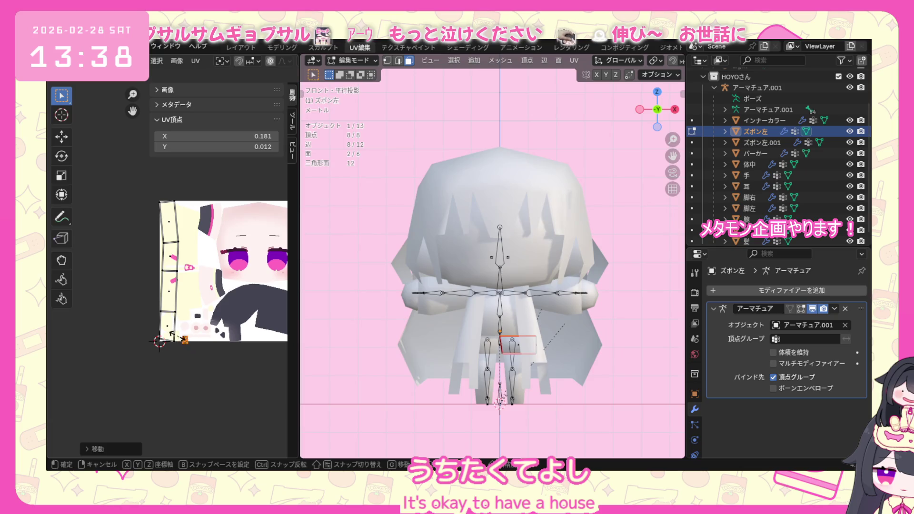
left_click(97, 315)
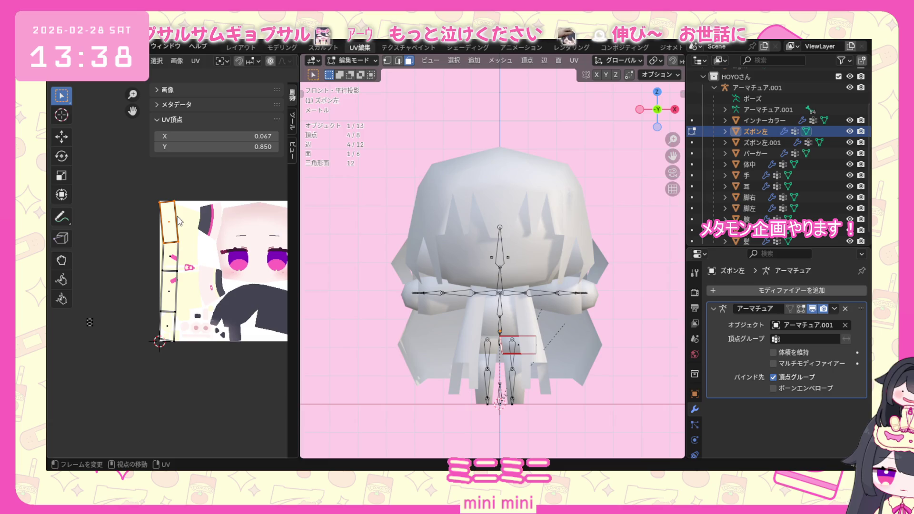
left_click(173, 297)
left_click(168, 333)
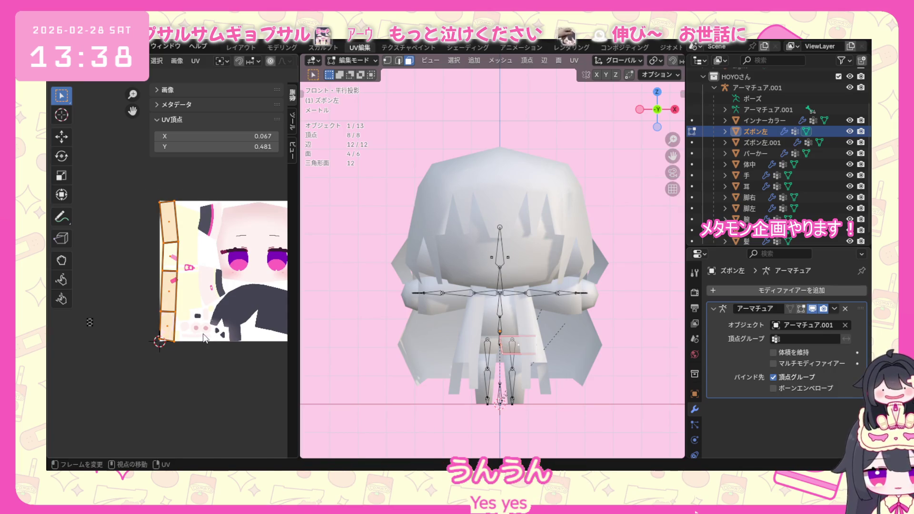
Shrink the whole UV strip, move it left off the texture, and return to object mode.
left_click_drag(169, 304, 199, 343)
key("s")
left_click(176, 293)
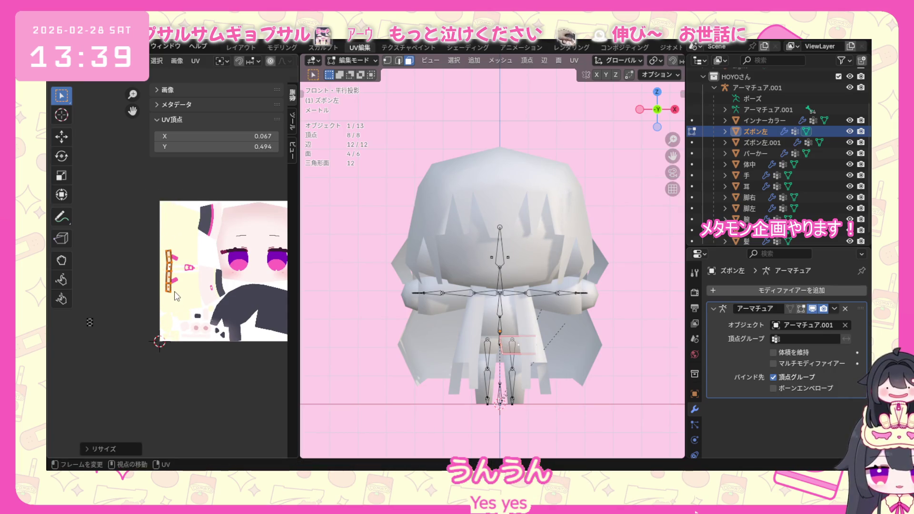
key("g")
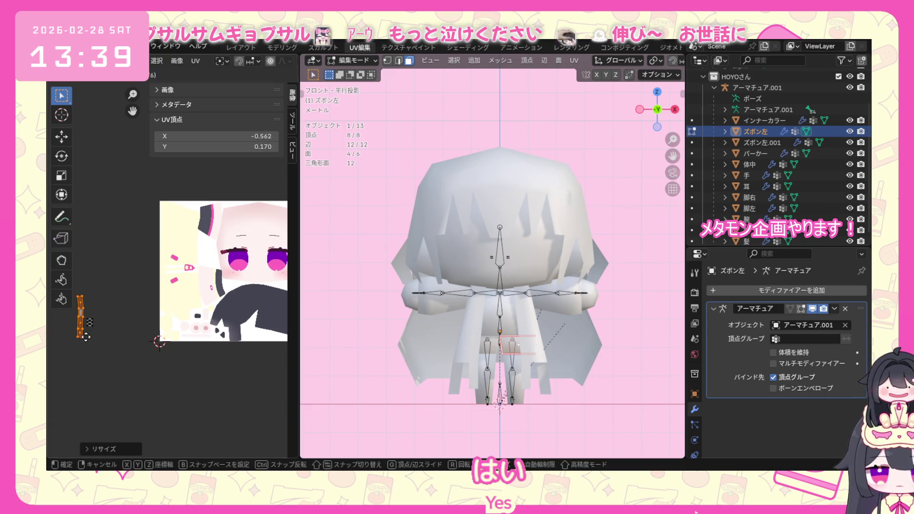
left_click(89, 336)
left_click(352, 60)
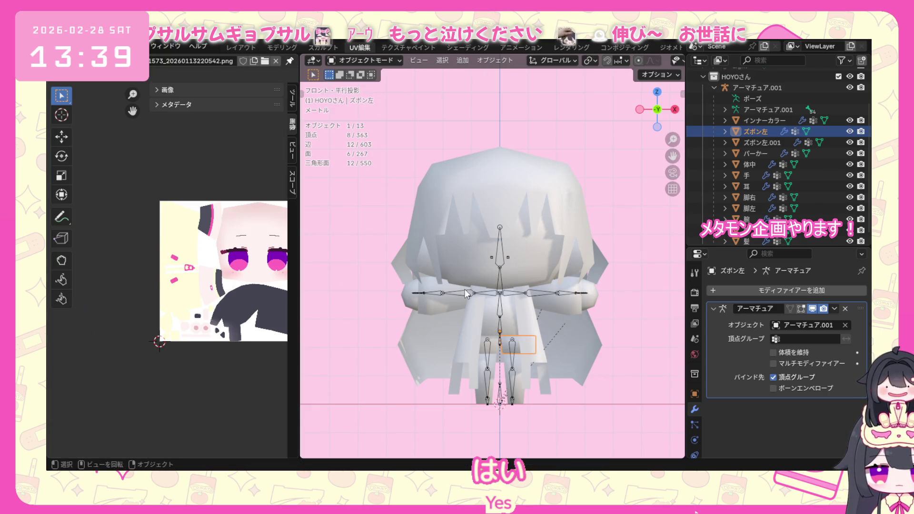
Select the second trouser piece ズボン左.001 and enter edit mode.
left_click(484, 346)
left_click(496, 344)
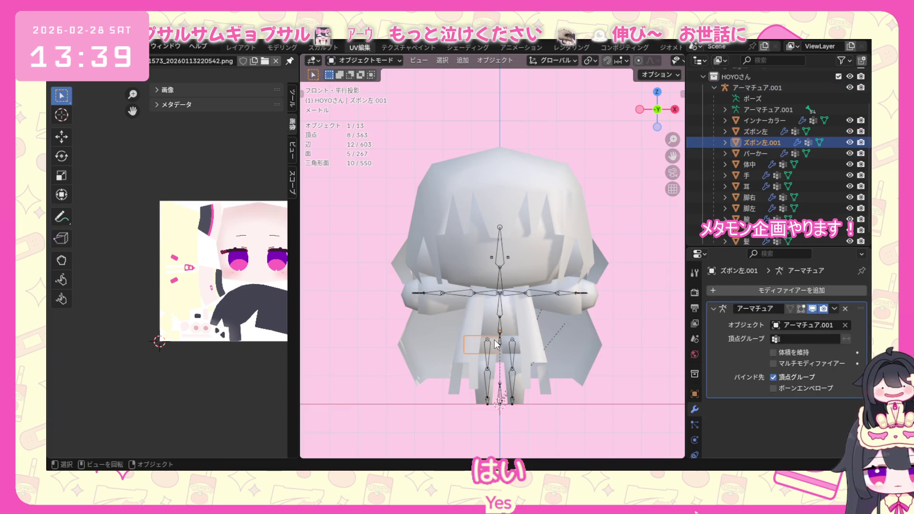
left_click(382, 61)
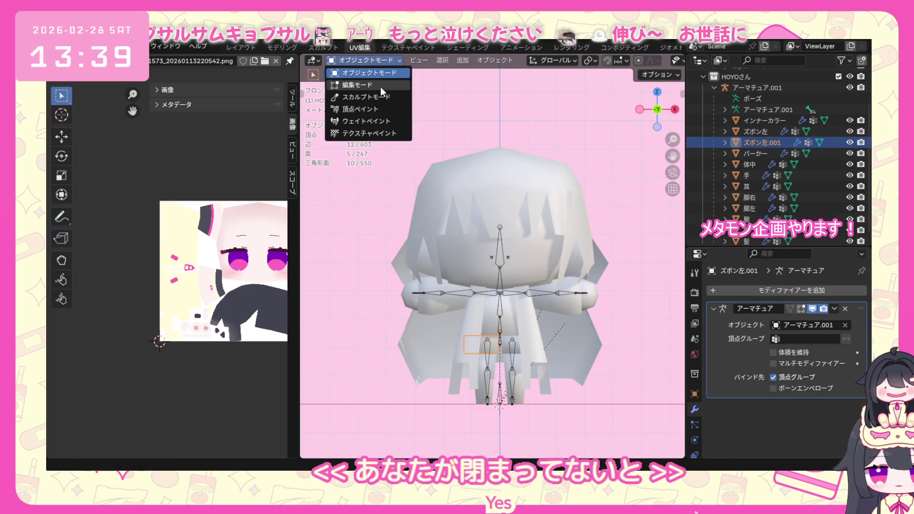
left_click(381, 87)
In edge select, pick the open top loop and grid-fill it.
left_click(397, 61)
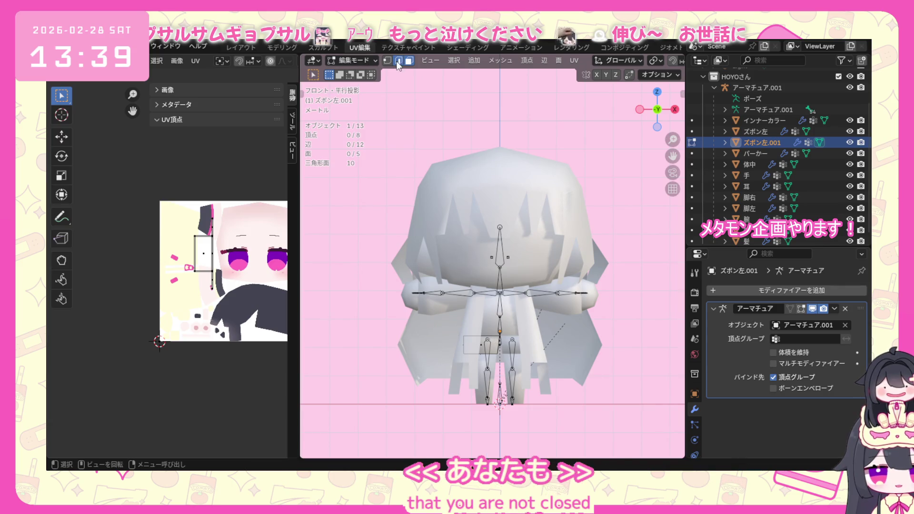
left_click(453, 321, "alt")
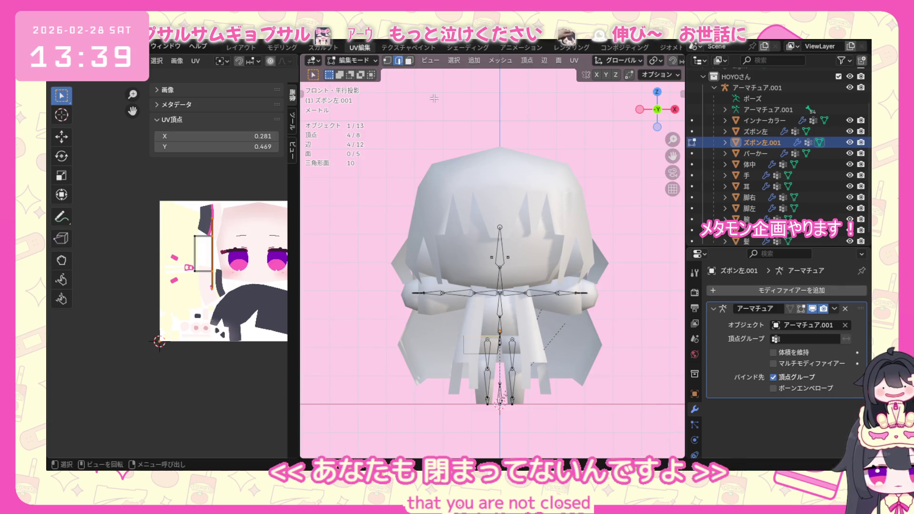
left_click(559, 60)
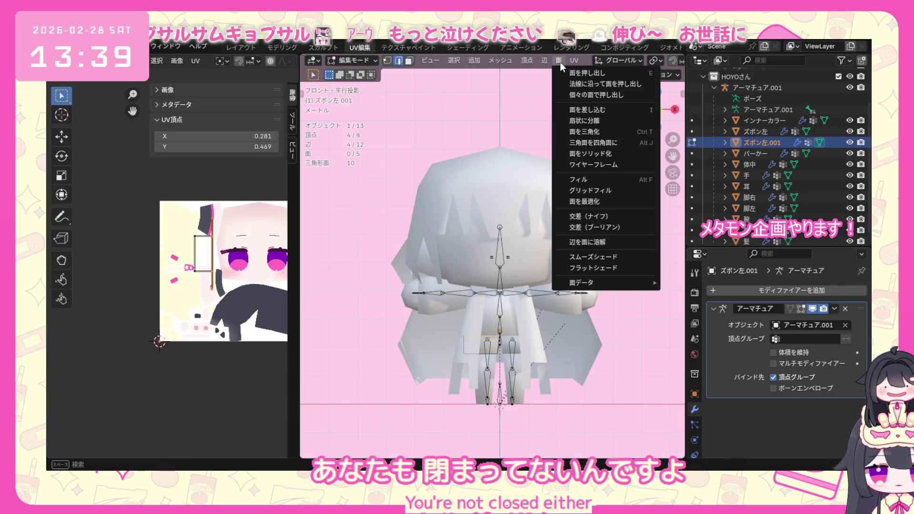
left_click(597, 190)
Orbit around the leg to inspect the fill, select a few vertices and bring up edge operations.
mouse_move(511, 338)
middle_mouse_down()
mouse_move(488, 374)
mouse_move(494, 318)
middle_mouse_up()
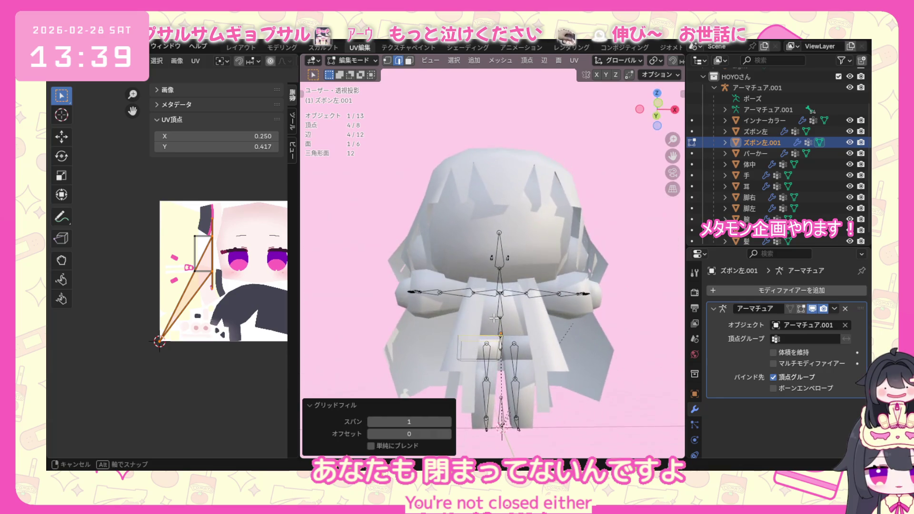
left_click_drag(441, 376, 501, 354)
key("KP_1")
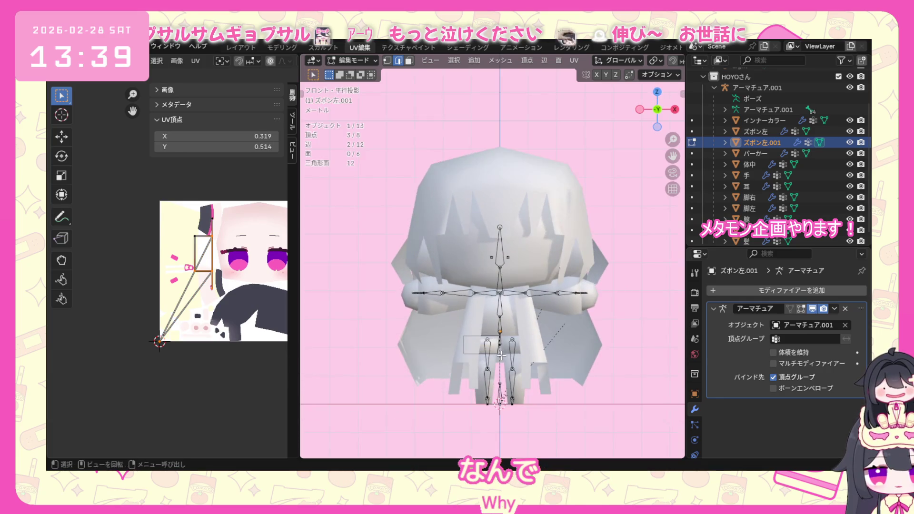
middle_click_drag(401, 92, 489, 371)
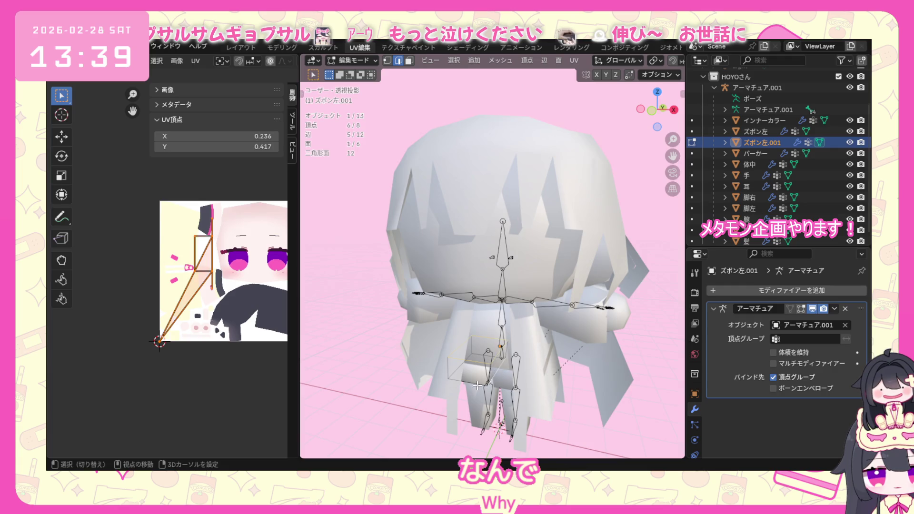
middle_click_drag(489, 368, 395, 362)
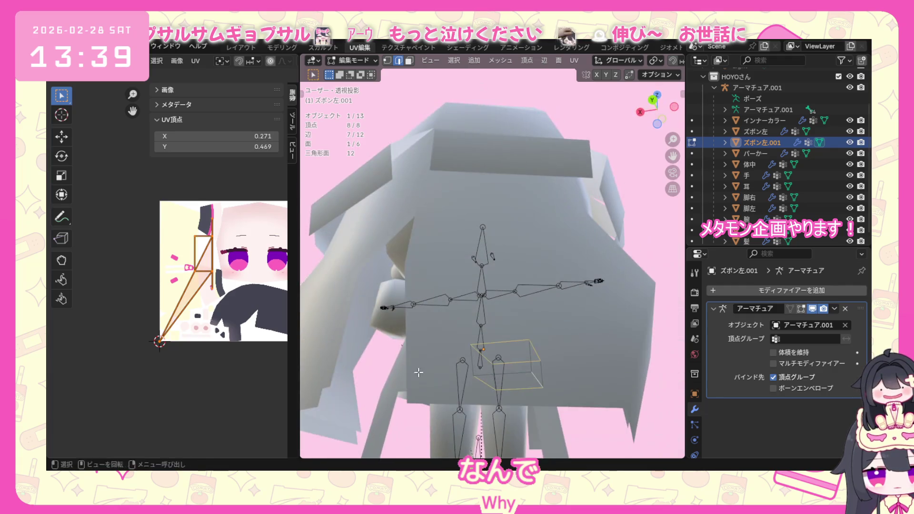
middle_click_drag(473, 363, 526, 390)
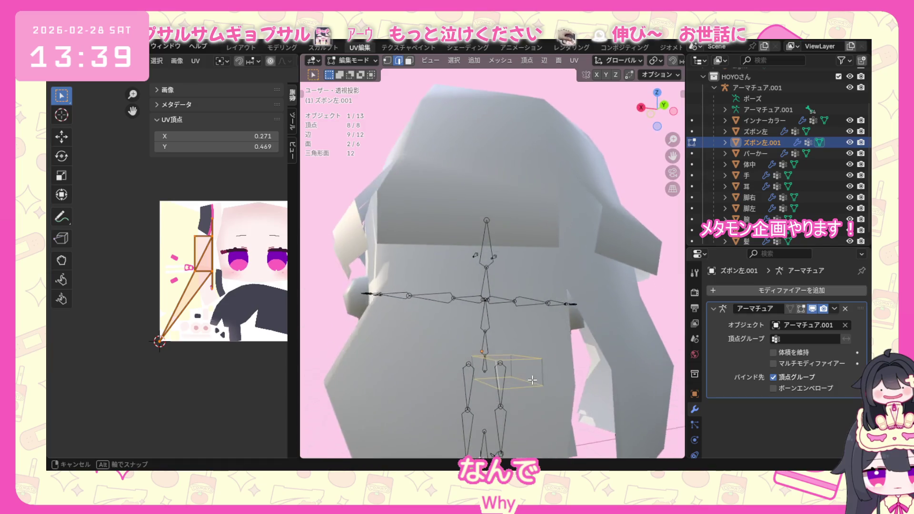
key("ctrl+e")
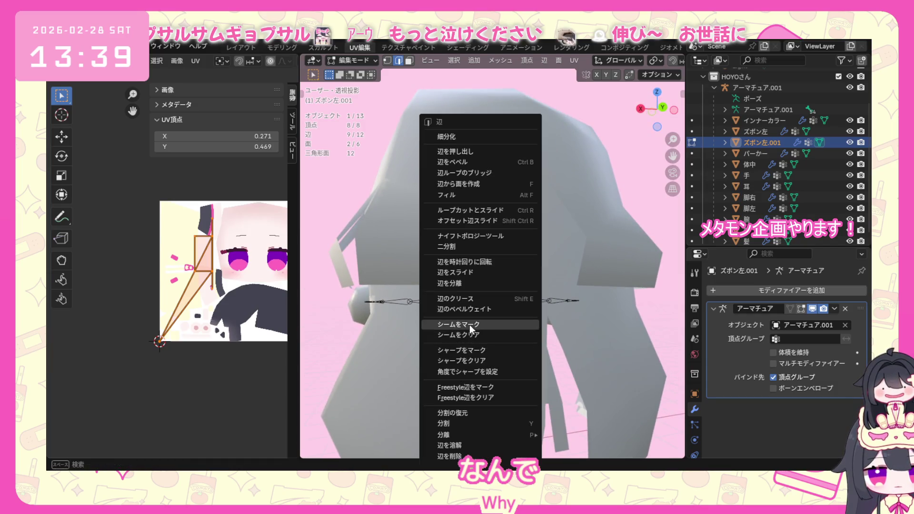
Dismiss the edge menu and angle-based unwrap all faces of the ズボン左.001 pants piece.
left_click(469, 326)
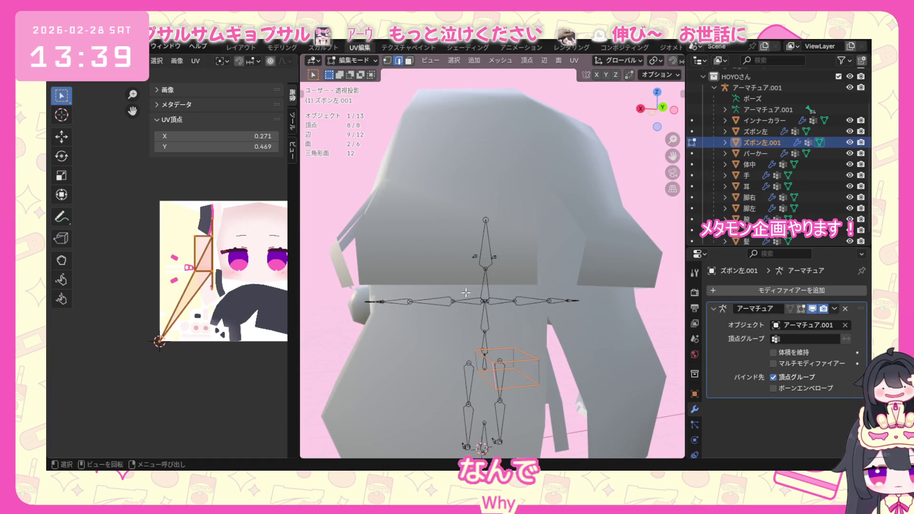
left_click(573, 60)
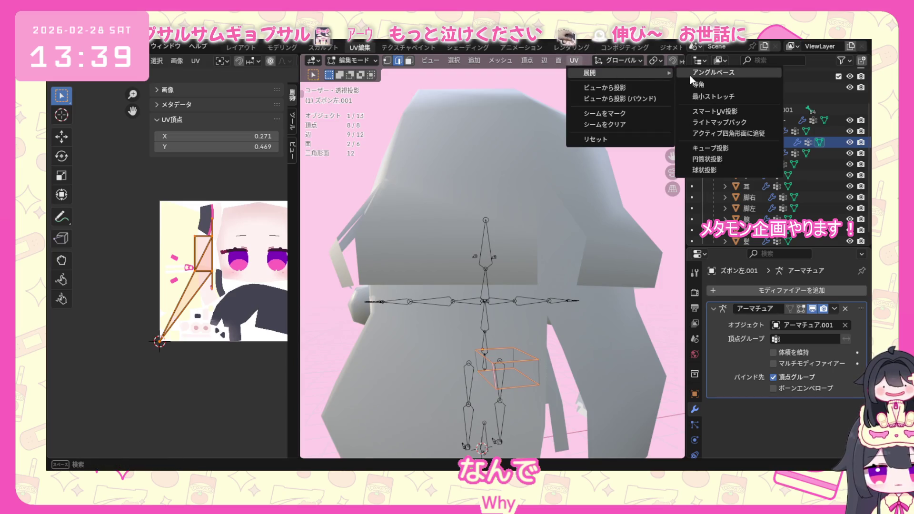
left_click(690, 75)
left_click_drag(572, 332, 515, 300)
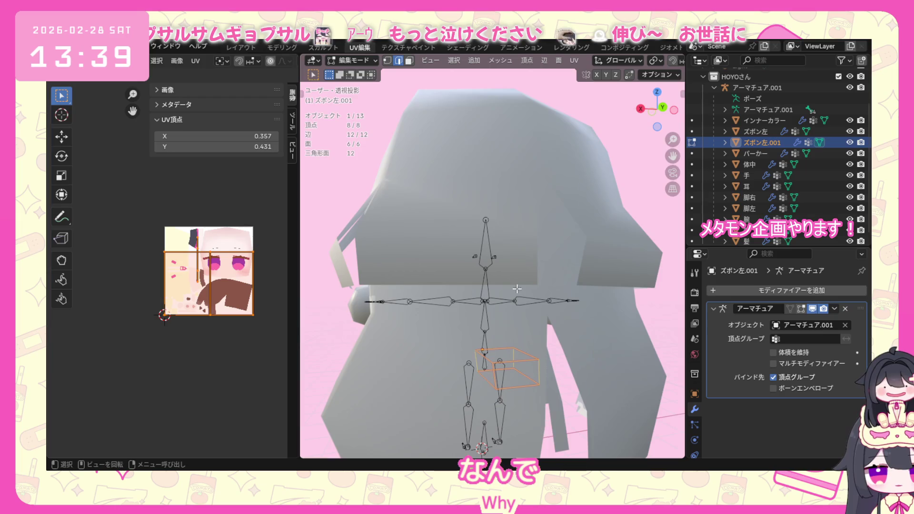
left_click(574, 60)
left_click(694, 72)
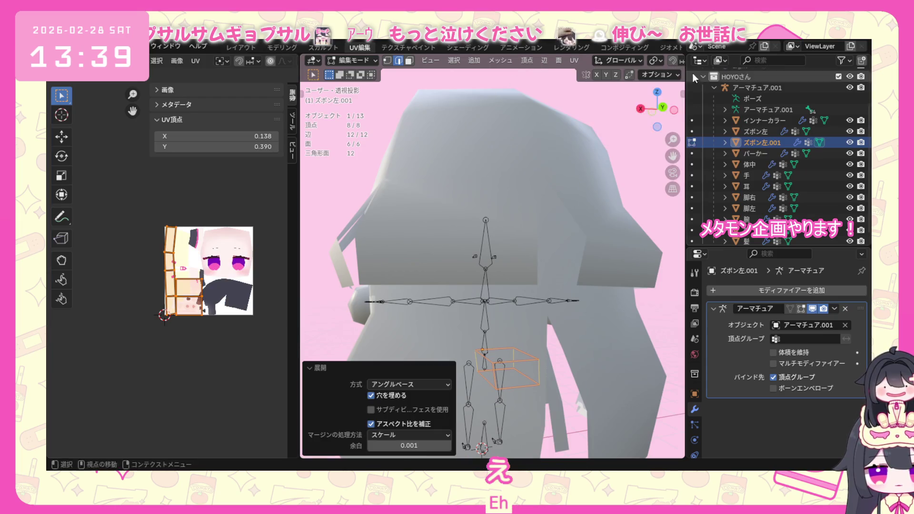
scroll(176, 286, "up", 2)
Select two UV faces, undo an accidental resize, then shrink them to a tiny cluster at upper left.
left_click(230, 290)
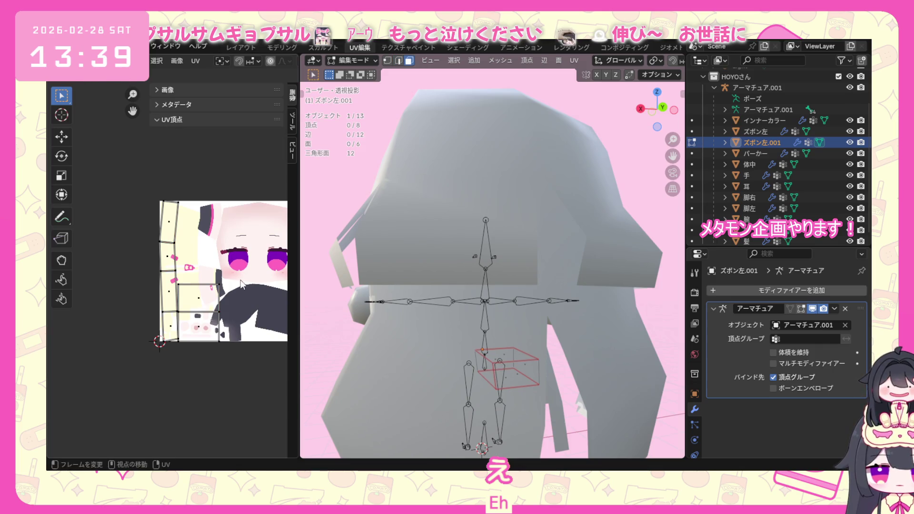
left_click_drag(225, 277, 188, 361)
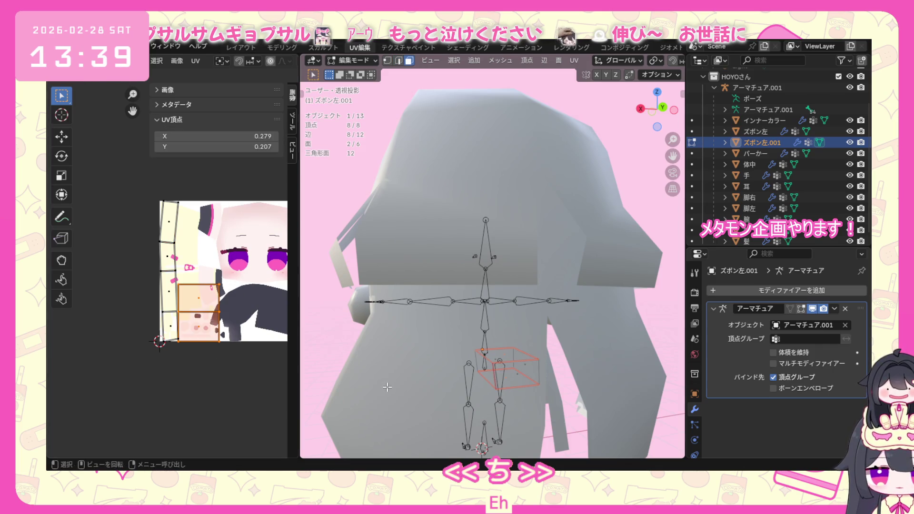
key("s")
left_click(312, 356)
key("ctrl+z")
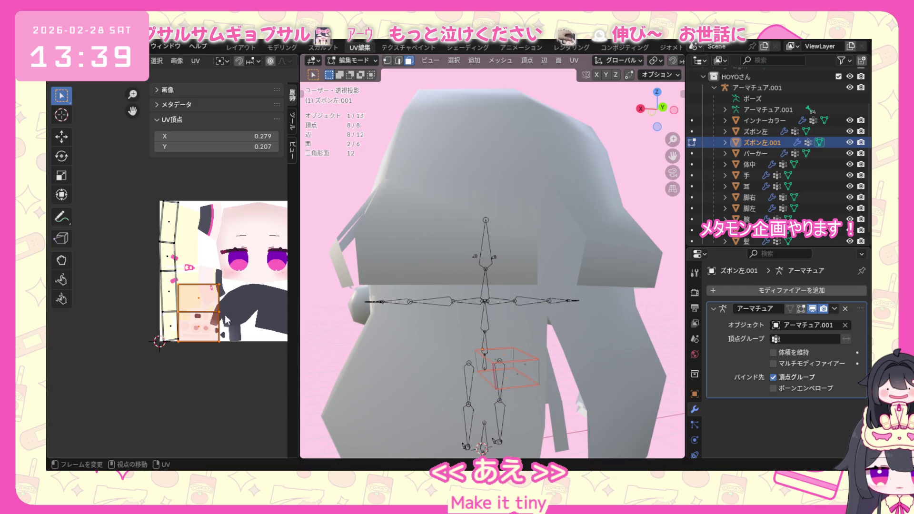
key("s")
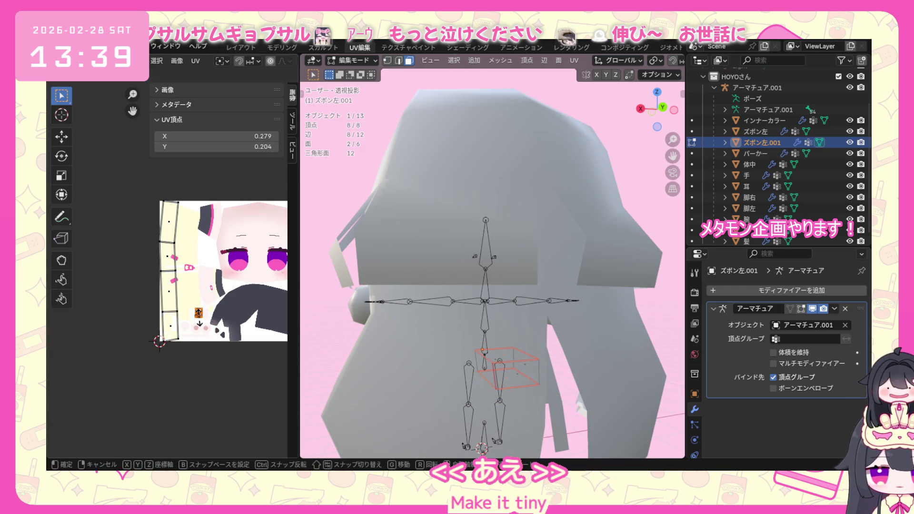
key("g")
left_click(196, 202)
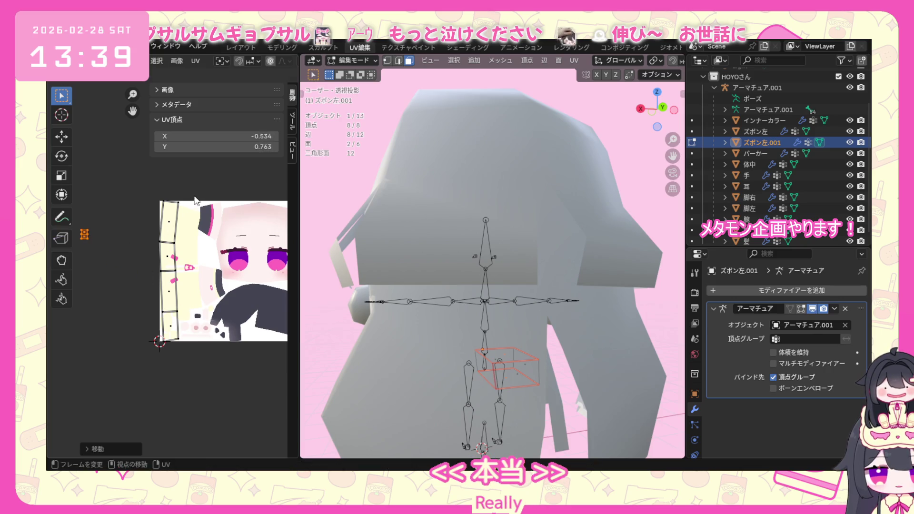
Select the whole UV strip, shrink it and park it left of the texture.
left_click_drag(197, 202, 129, 354)
key("g")
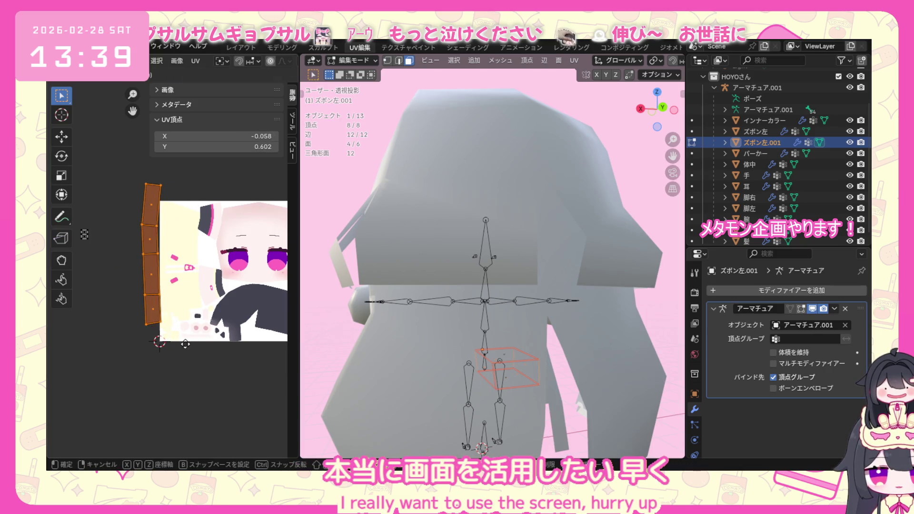
left_click(187, 344)
key("s")
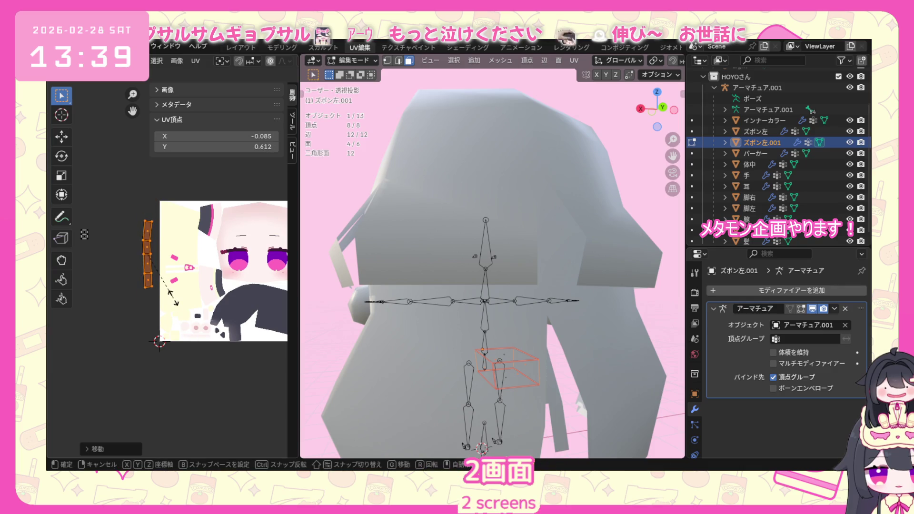
left_click(171, 297)
key("g")
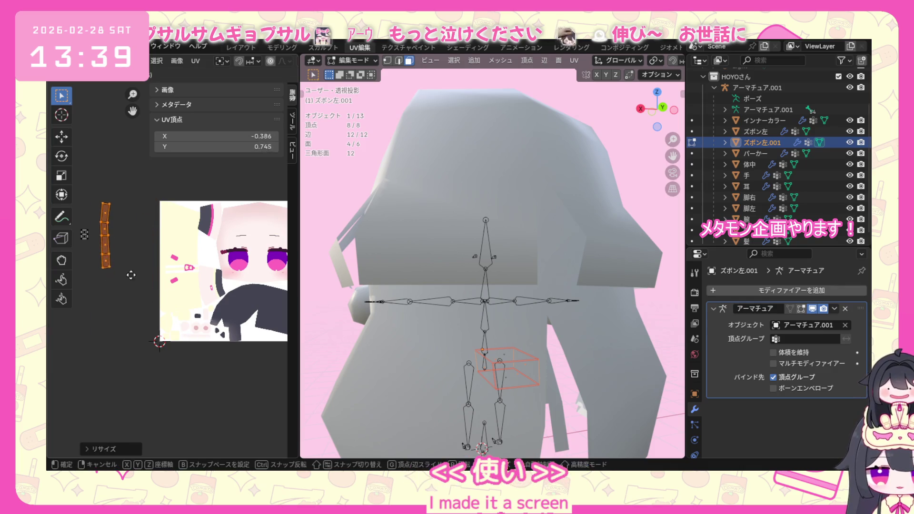
left_click(121, 272)
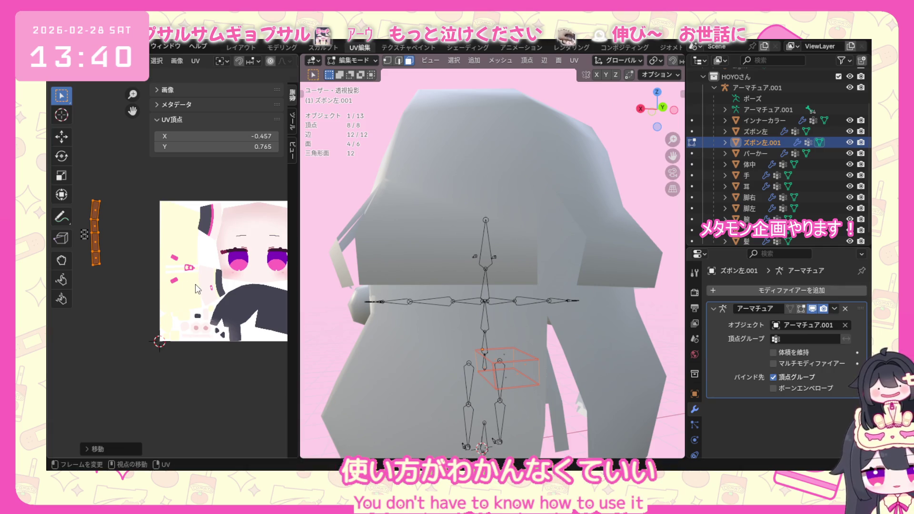
left_click(343, 63)
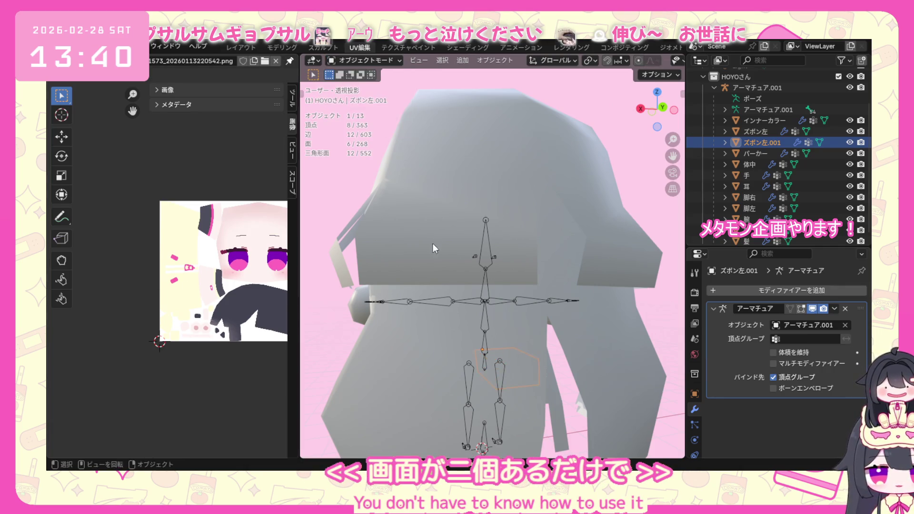
scroll(433, 241, "down", 4)
Select the パーカー hoodie object and switch it into edit mode.
middle_click_drag(458, 267, 403, 261)
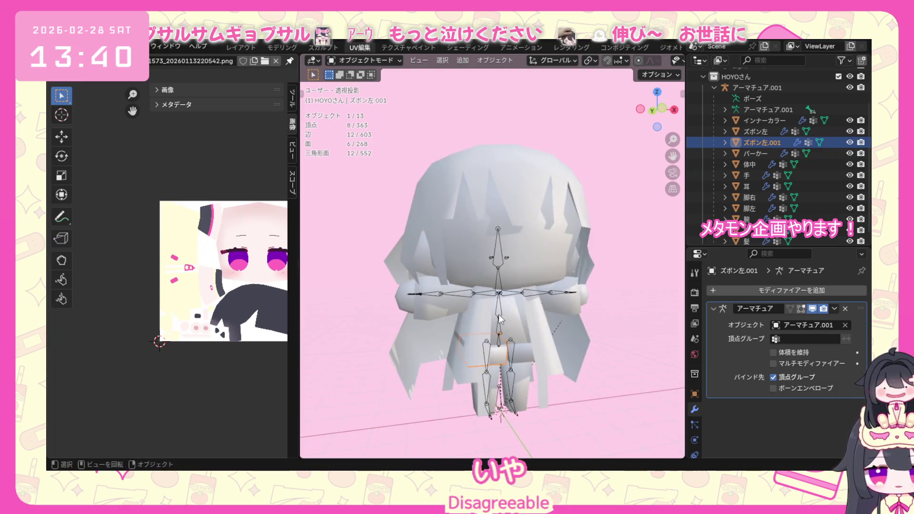
left_click(498, 314)
mouse_move(497, 315)
middle_mouse_down()
mouse_move(519, 343)
mouse_move(431, 346)
middle_mouse_up()
left_click(519, 343)
left_click(431, 346)
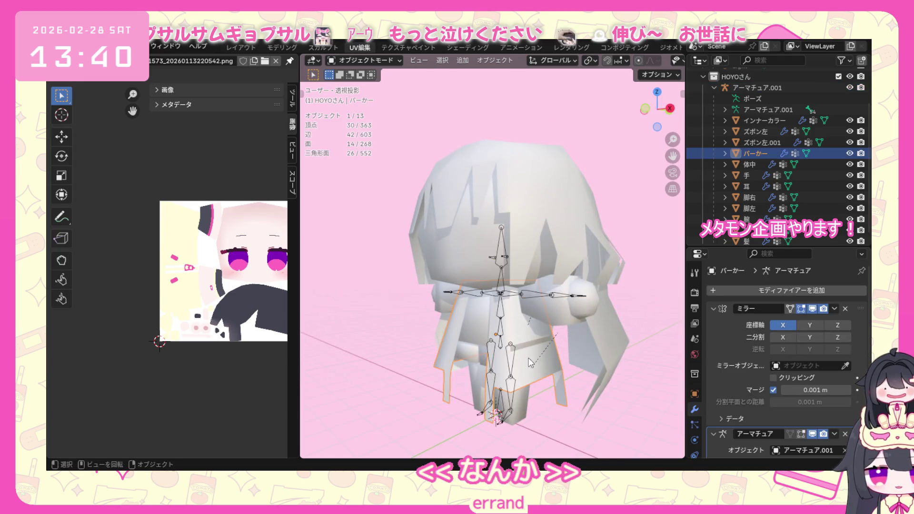
left_click(350, 60)
left_click(357, 82)
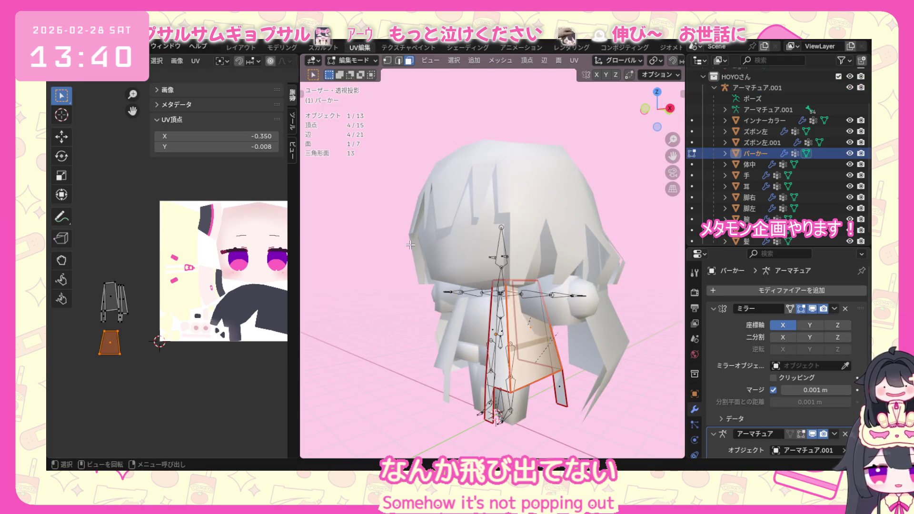
From front view select all hoodie geometry, undo an accidental scale, and shift it about 0.058 m along X.
key("KP_1")
key("a")
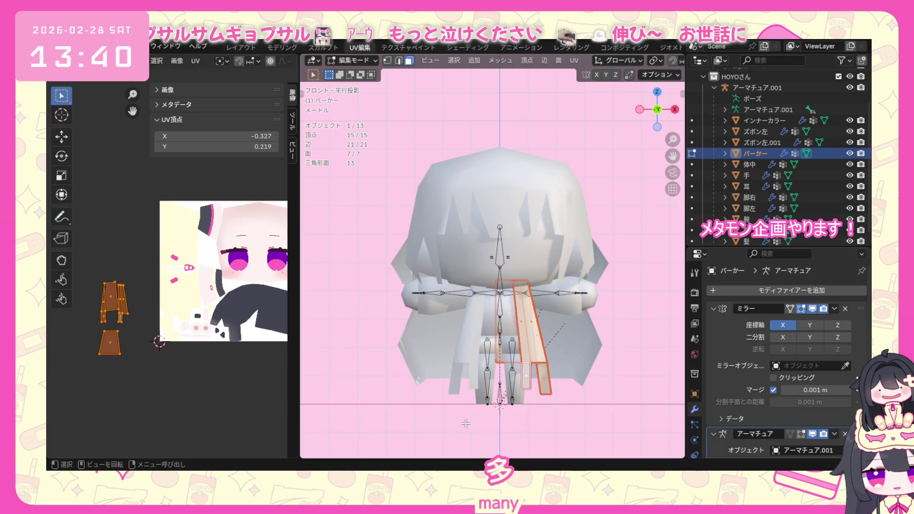
key("s")
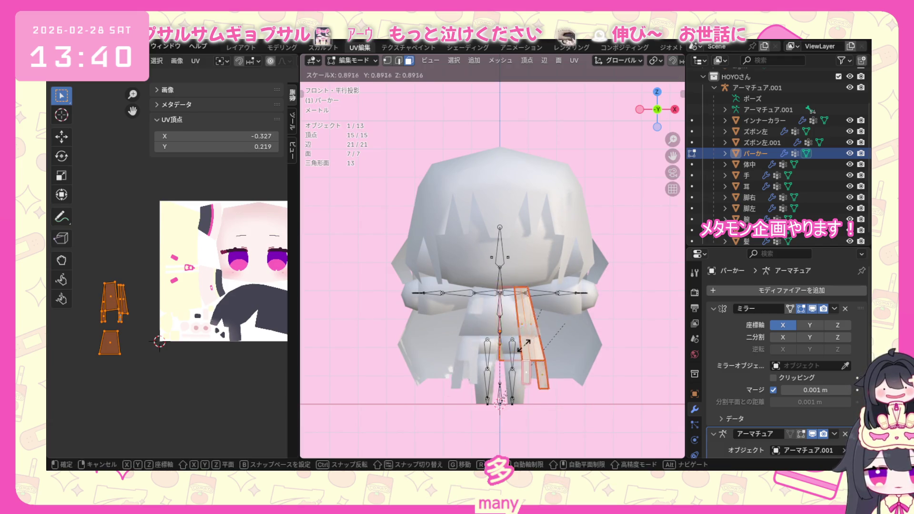
left_click(522, 346)
key("ctrl+z")
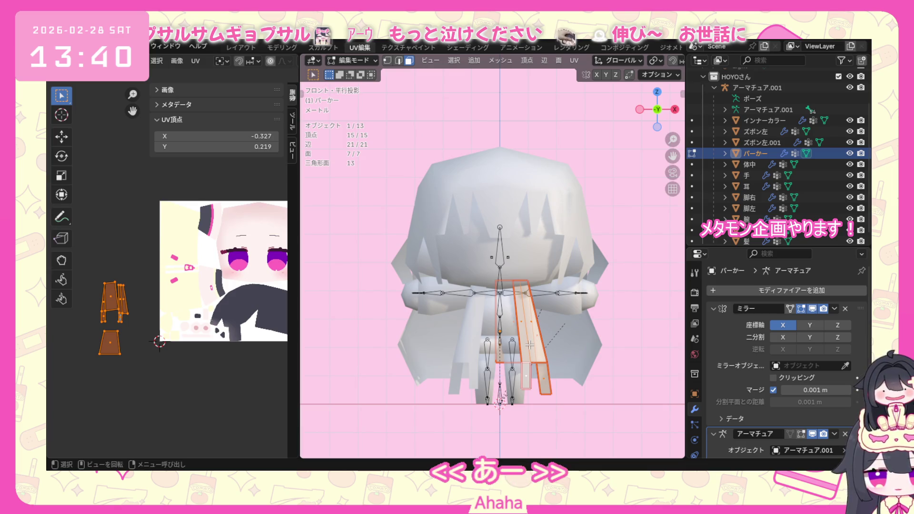
key("g")
key("x")
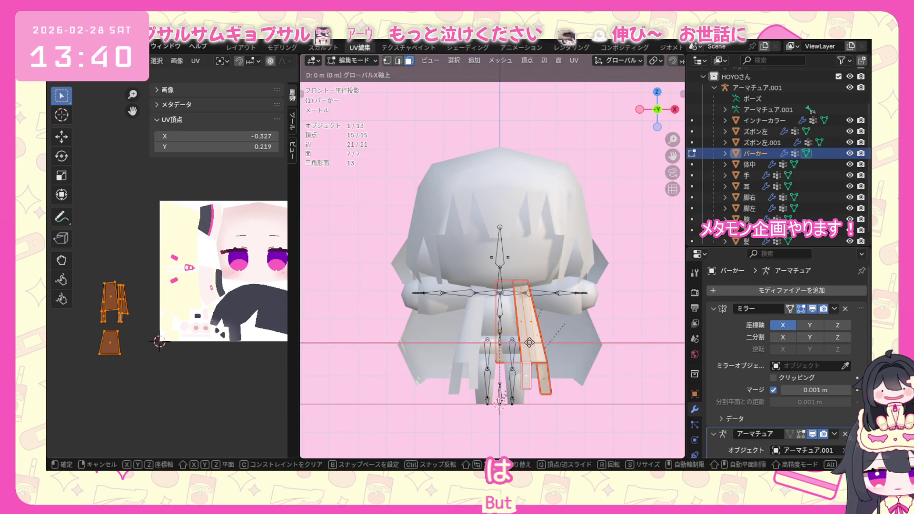
left_click(531, 343)
Return the hoodie to object mode and reselect it from a front view.
middle_click_drag(372, 87, 417, 197)
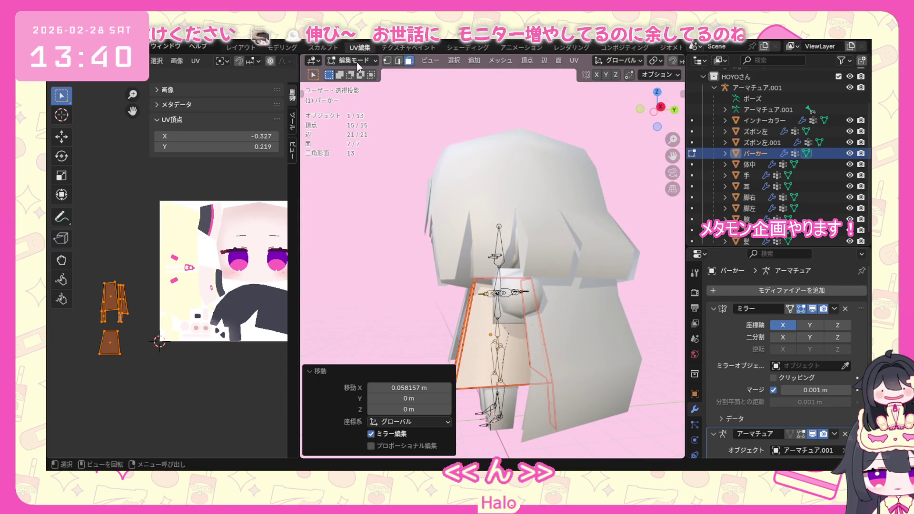
left_click(350, 60)
left_click(356, 91)
mouse_move(461, 276)
middle_mouse_down()
mouse_move(551, 227)
mouse_move(559, 193)
mouse_move(511, 197)
middle_mouse_up()
left_click(511, 197)
Briefly re-enter edit mode, deselect all hoodie vertices, and go back to object mode.
key("Tab")
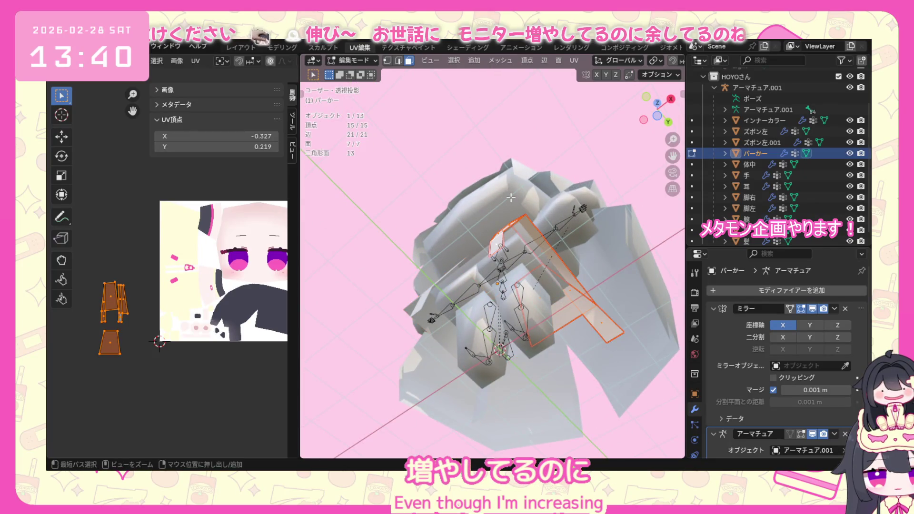
left_click(456, 297)
mouse_move(456, 297)
middle_mouse_down()
mouse_move(433, 334)
mouse_move(431, 221)
middle_mouse_up()
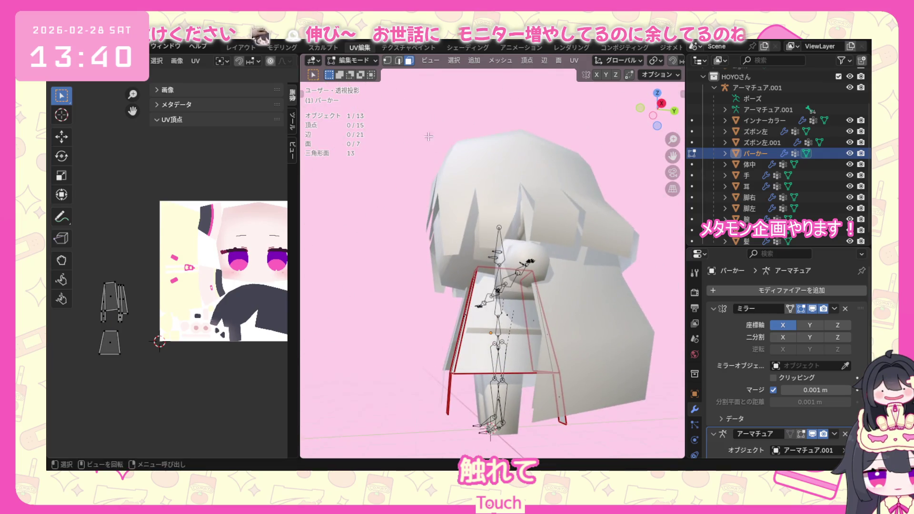
left_click(351, 62)
left_click(360, 77)
mouse_move(498, 321)
middle_mouse_down()
mouse_move(531, 325)
mouse_move(559, 344)
middle_mouse_up()
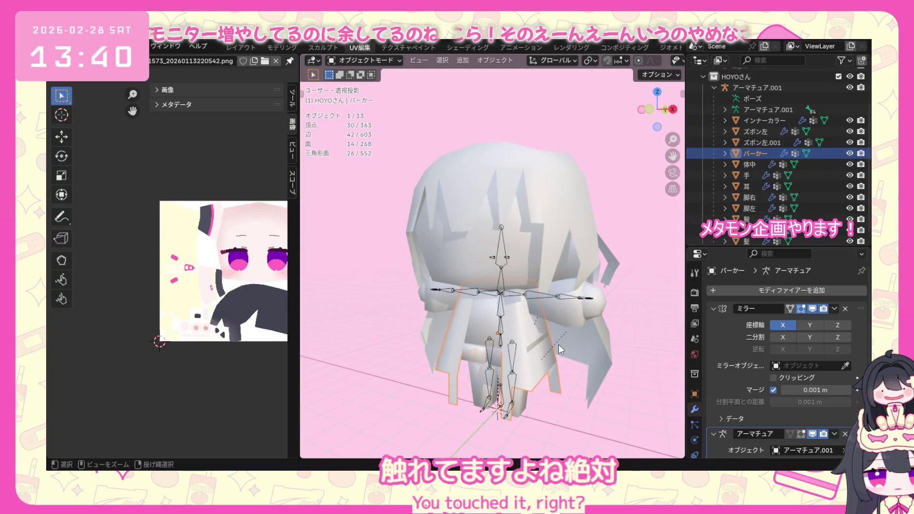
Enter edit mode on the hoodie, select everything from the front view, then inspect individual faces.
left_click(351, 60)
left_click(360, 79)
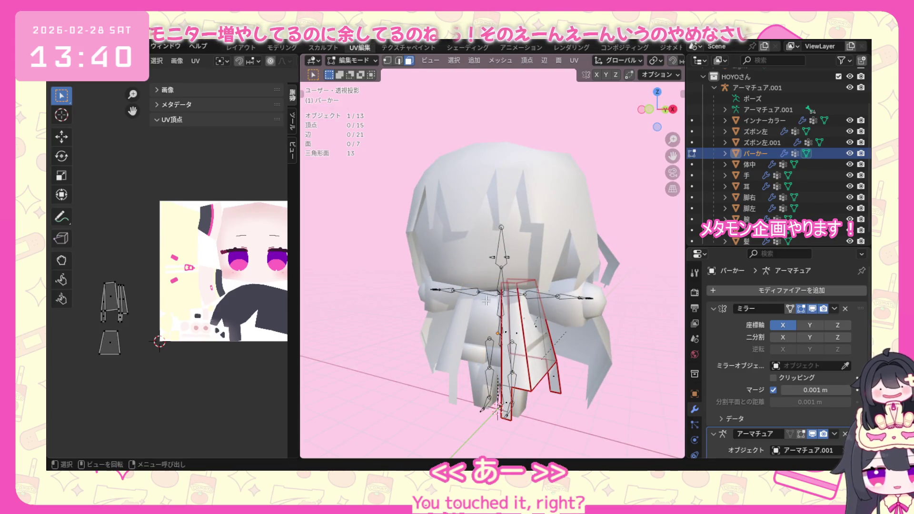
key("KP_1")
key("a")
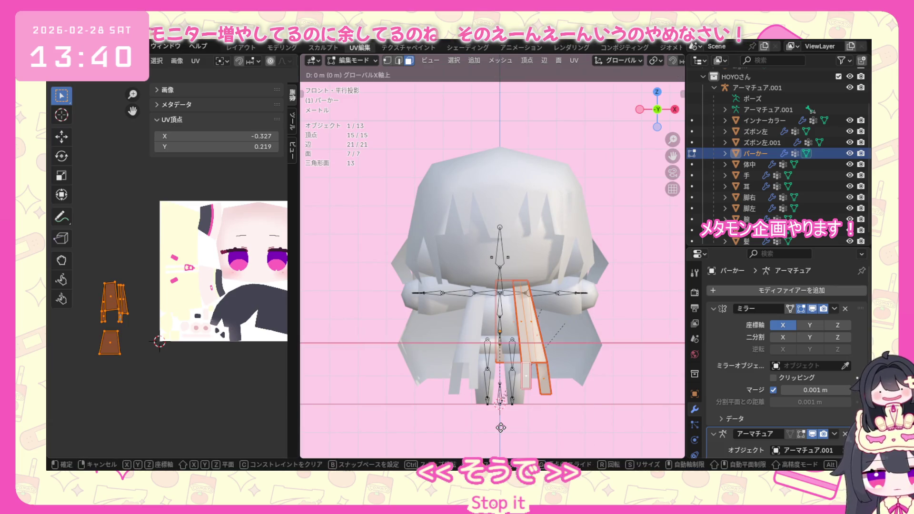
left_click(542, 375)
middle_click_drag(542, 375, 557, 373)
left_click(503, 330)
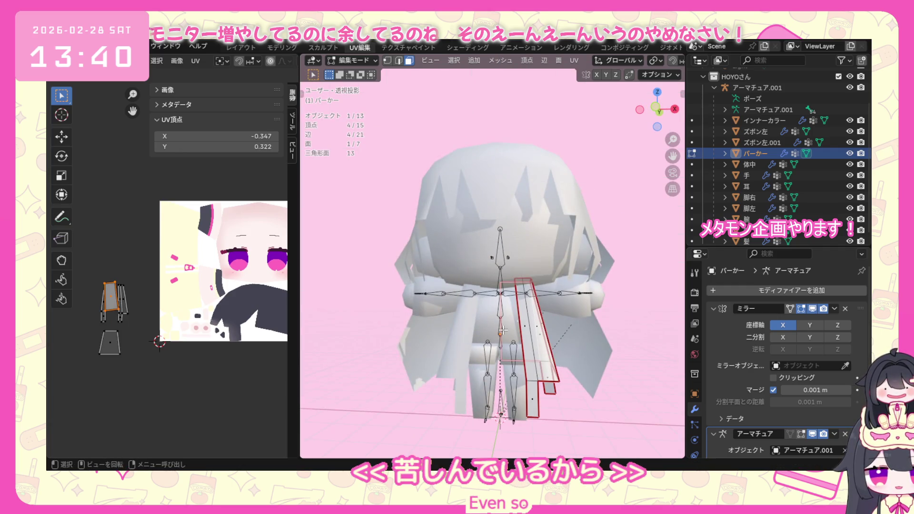
Re-enter edit mode on the hoodie and select all its faces ready for unwrapping.
left_click(362, 60)
left_click(359, 75)
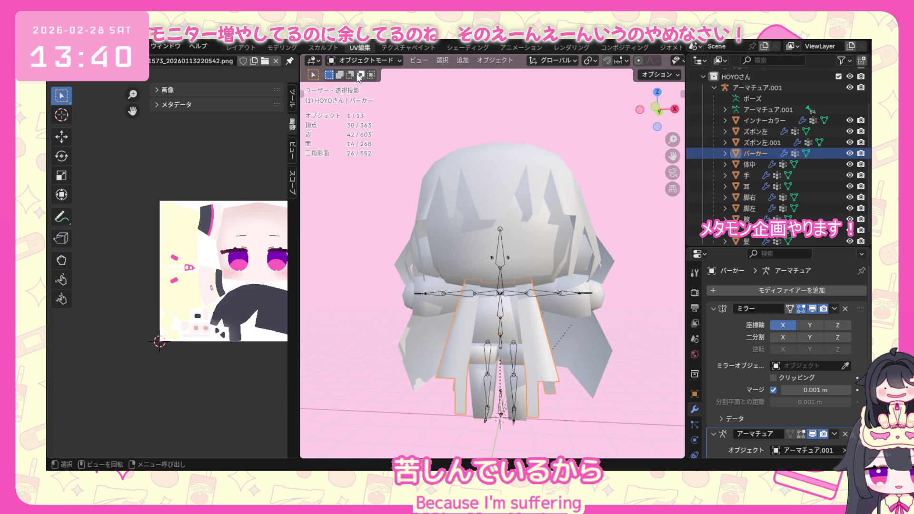
left_click(503, 310)
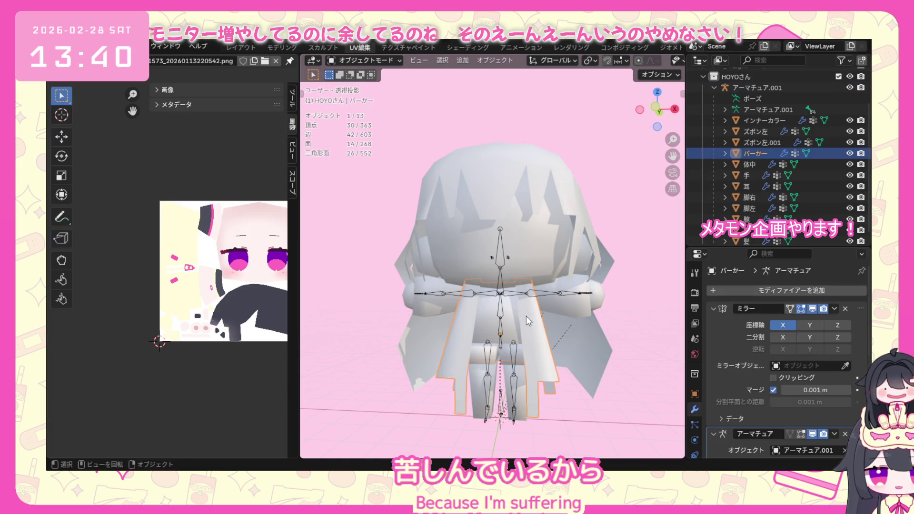
left_click(362, 60)
left_click(360, 75)
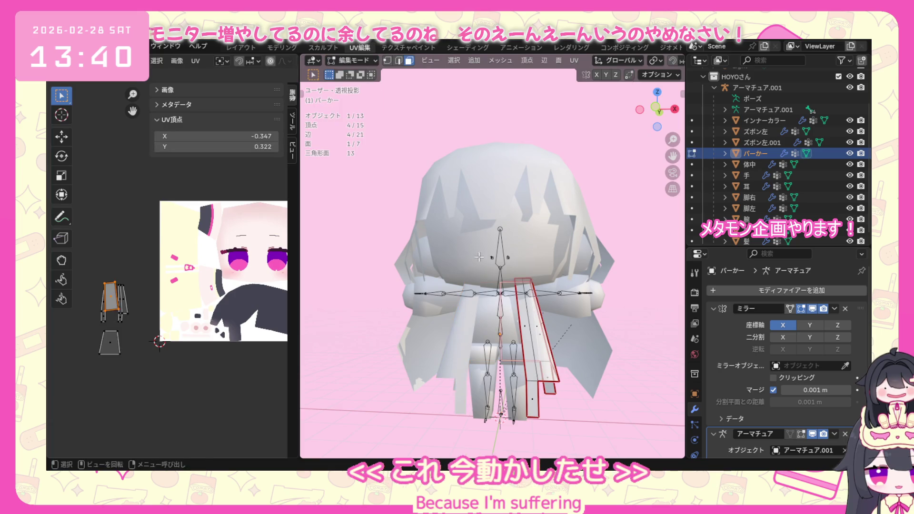
key("a")
scroll(112, 335, "up", 3)
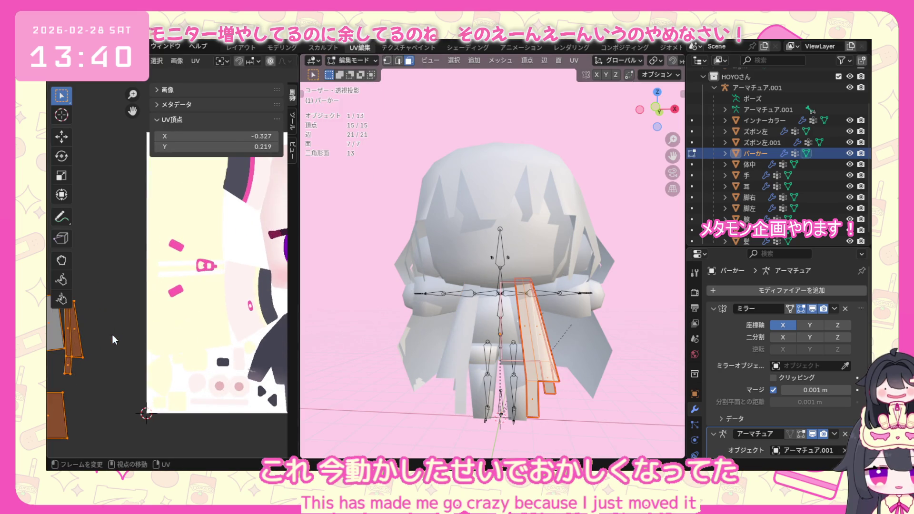
scroll(248, 354, "down", 1)
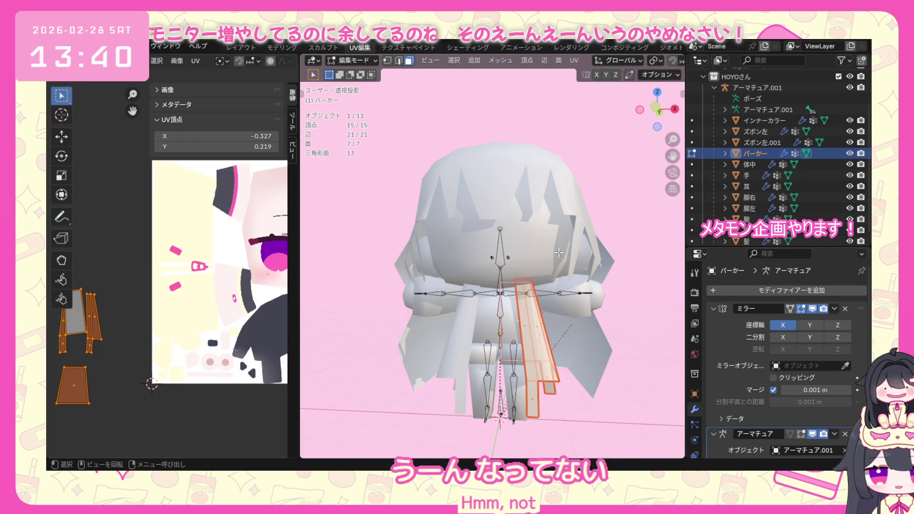
left_click(573, 60)
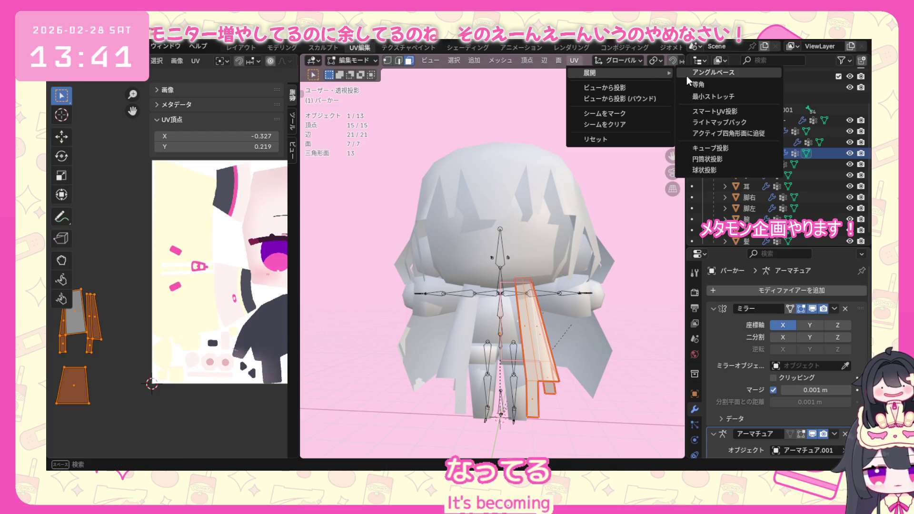
Unwrap the hoodie Angle Based, then move and shrink its islands to the lower left.
left_click(689, 74)
scroll(259, 268, "down", 3)
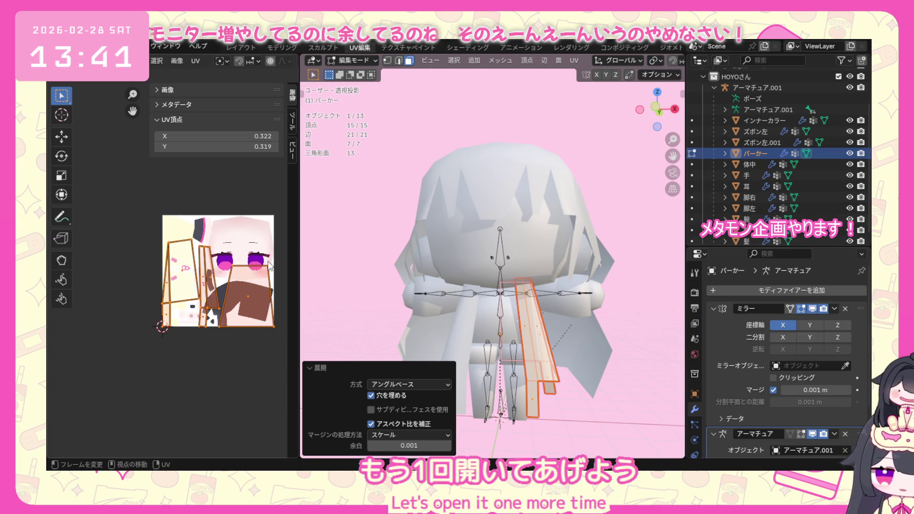
key("g")
left_click(168, 346)
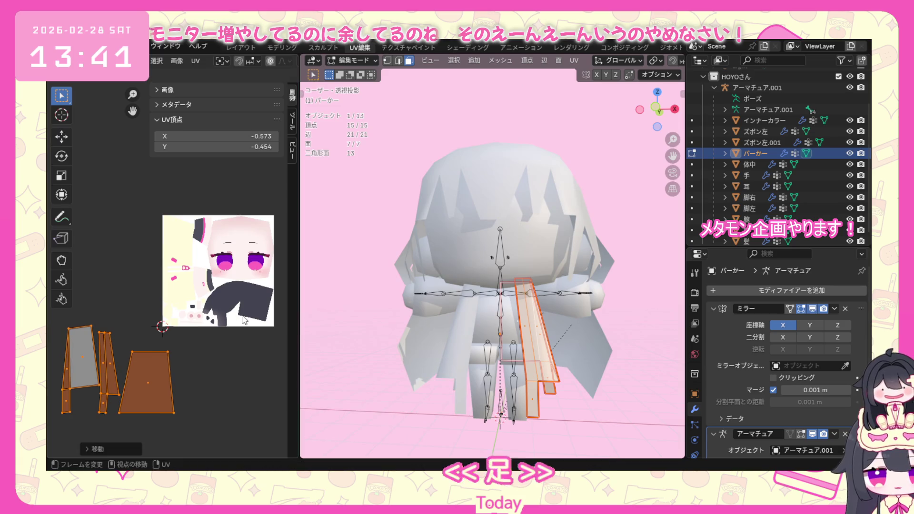
key("s")
left_click(172, 336)
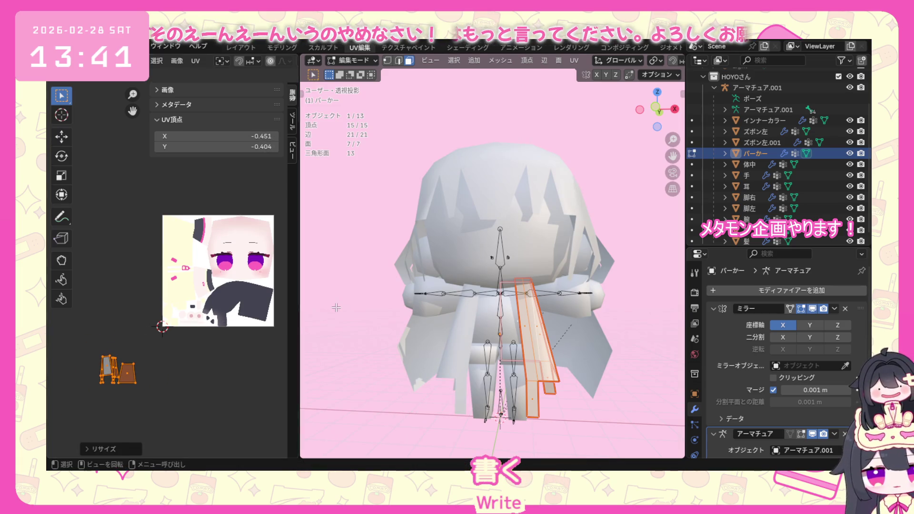
Return to object mode, make the left leg (脚左) active and enter edit mode on it.
left_click(335, 61)
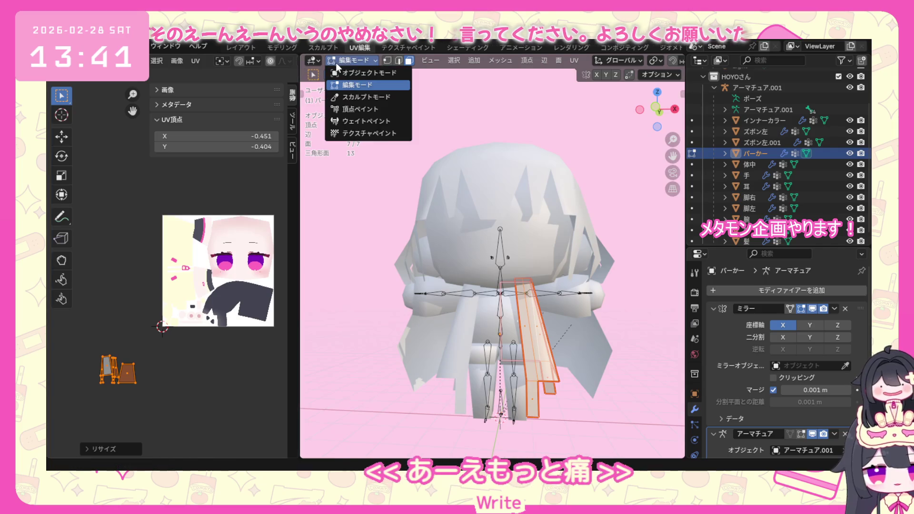
left_click(339, 73)
left_click(498, 398)
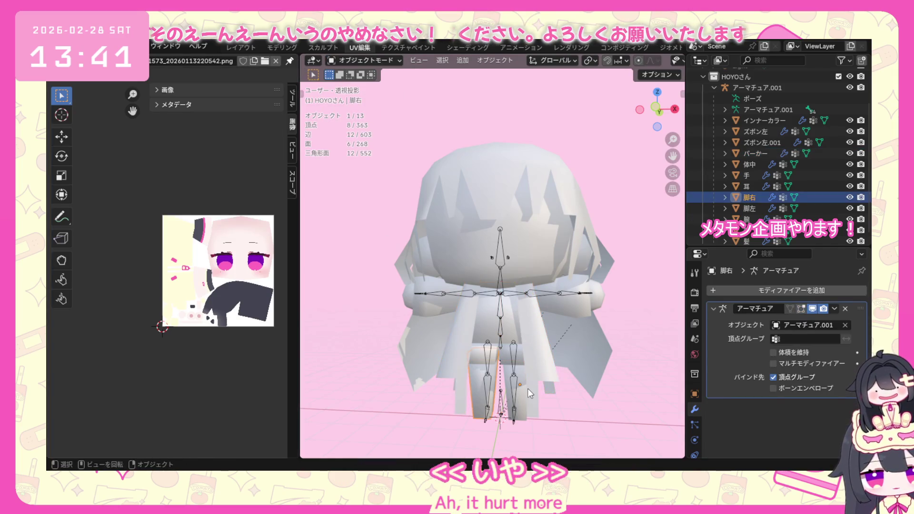
left_click(522, 402)
left_click(362, 60)
left_click(362, 78)
mouse_move(457, 300)
middle_mouse_down()
mouse_move(482, 340)
mouse_move(523, 354)
mouse_move(543, 336)
middle_mouse_up()
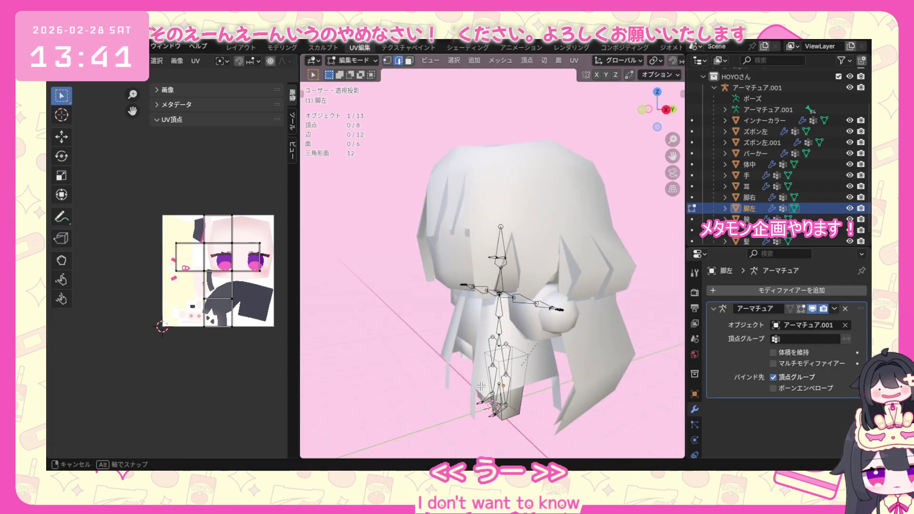
Select a face on the left leg and grid-fill its open top via the Face menu.
left_click(547, 334)
left_click(562, 63)
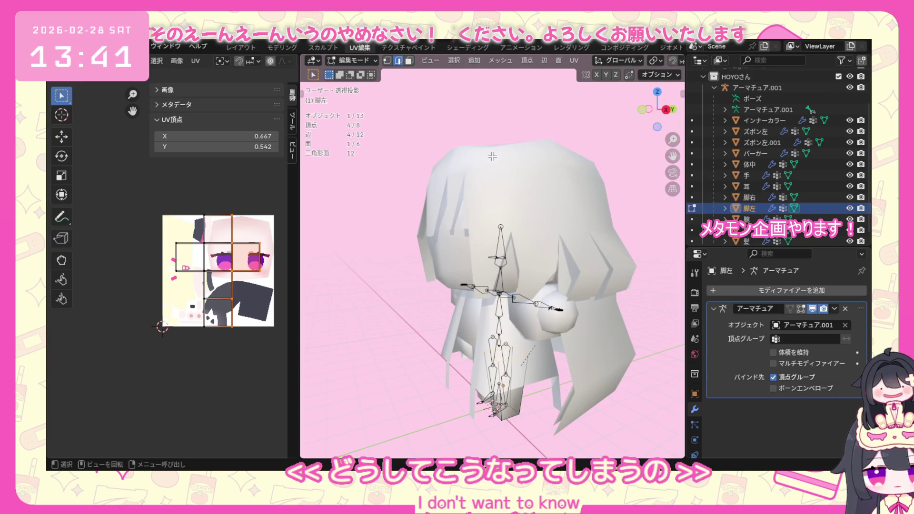
left_click(566, 62)
left_click(567, 62)
left_click(561, 63)
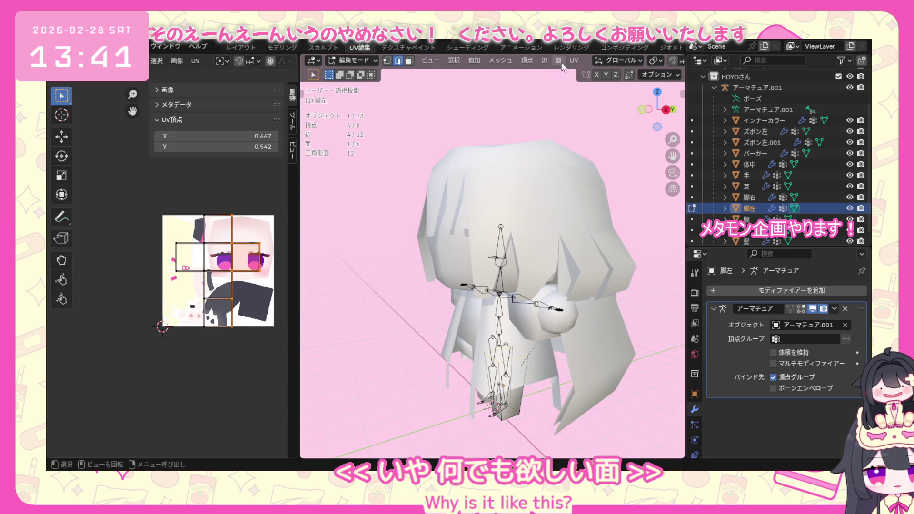
left_click(563, 61)
left_click(590, 190)
Mark the chosen left leg edges as a seam, then select the whole mesh for unwrapping.
mouse_move(590, 193)
middle_mouse_down()
mouse_move(569, 327)
mouse_move(575, 349)
middle_mouse_up()
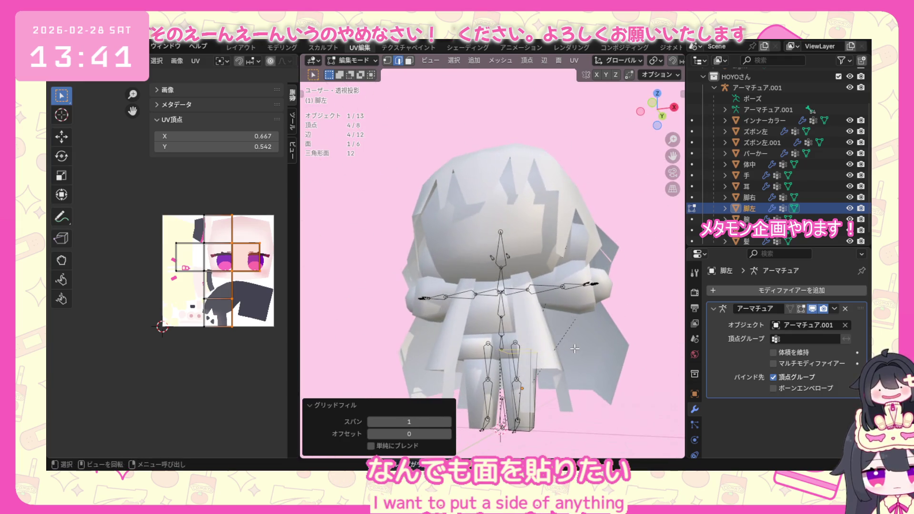
middle_click_drag(543, 306, 498, 384)
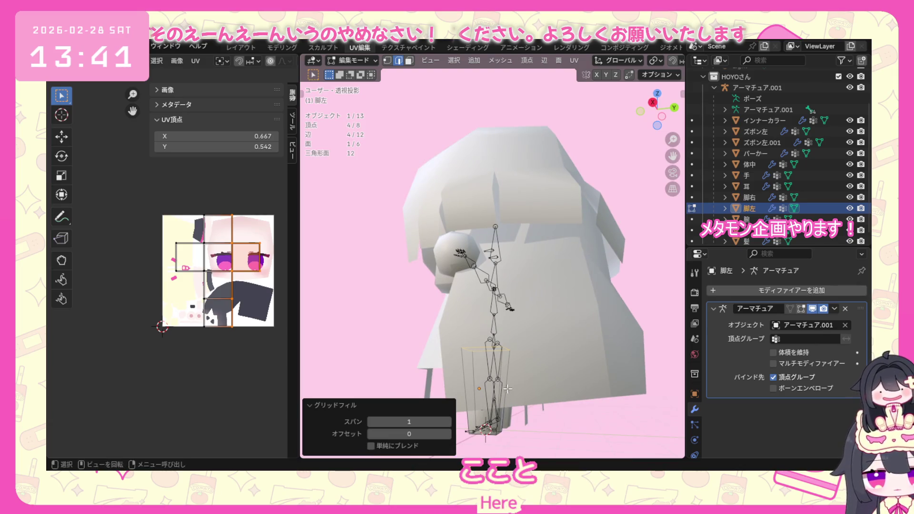
mouse_move(514, 372)
middle_mouse_down()
mouse_move(482, 376)
mouse_move(464, 438)
middle_mouse_up()
left_click(496, 367, "shift")
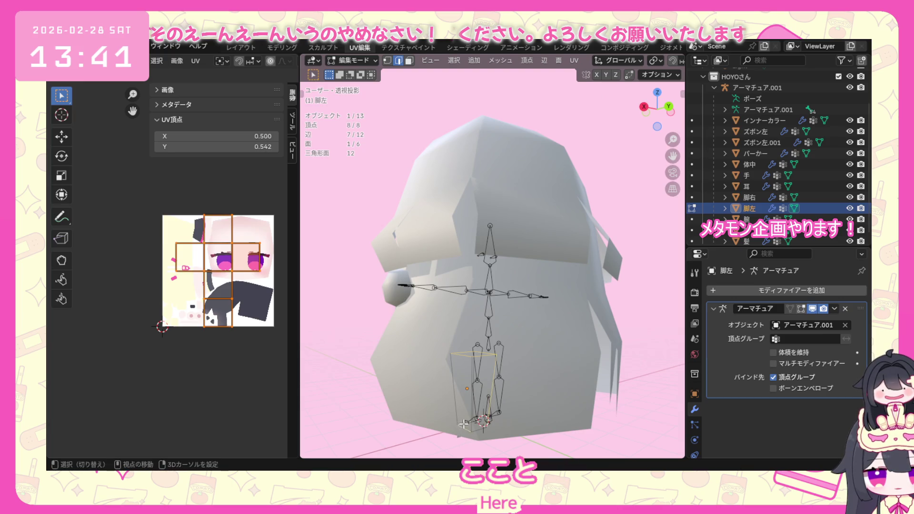
middle_click_drag(477, 429, 631, 393)
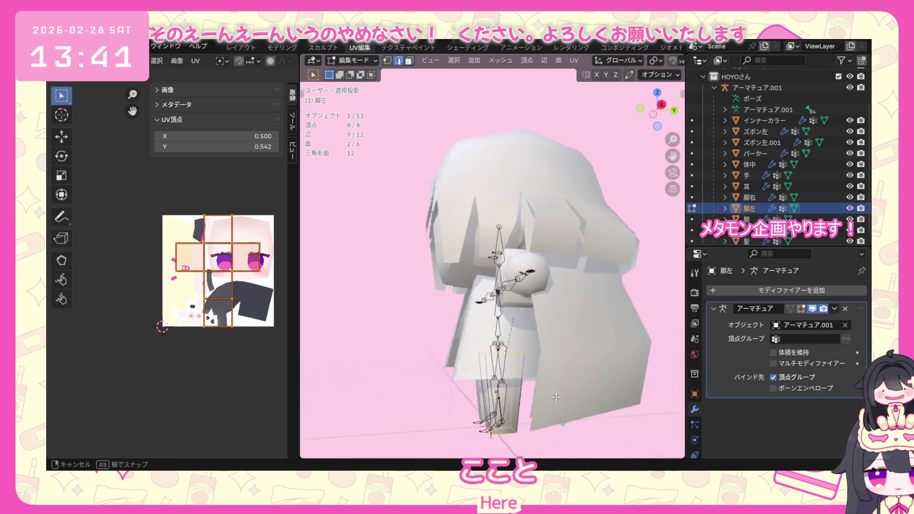
key("ctrl+e")
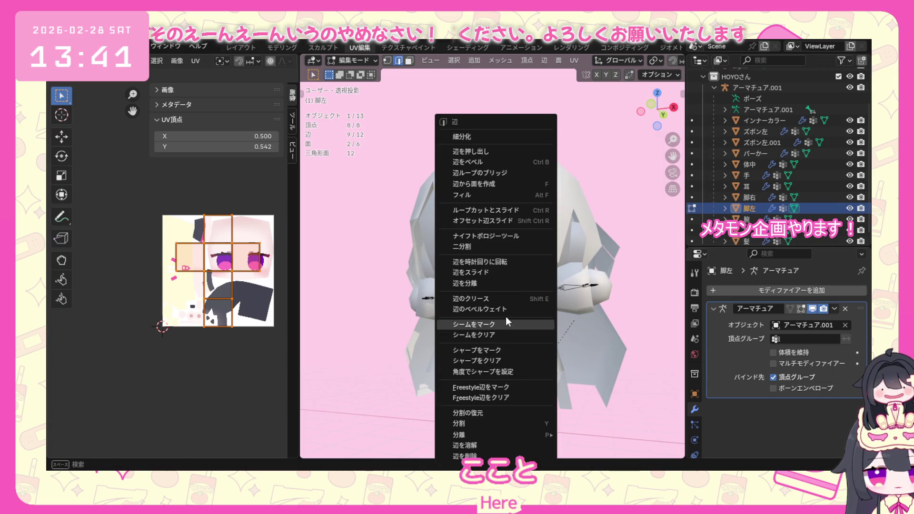
left_click(505, 317)
key("a")
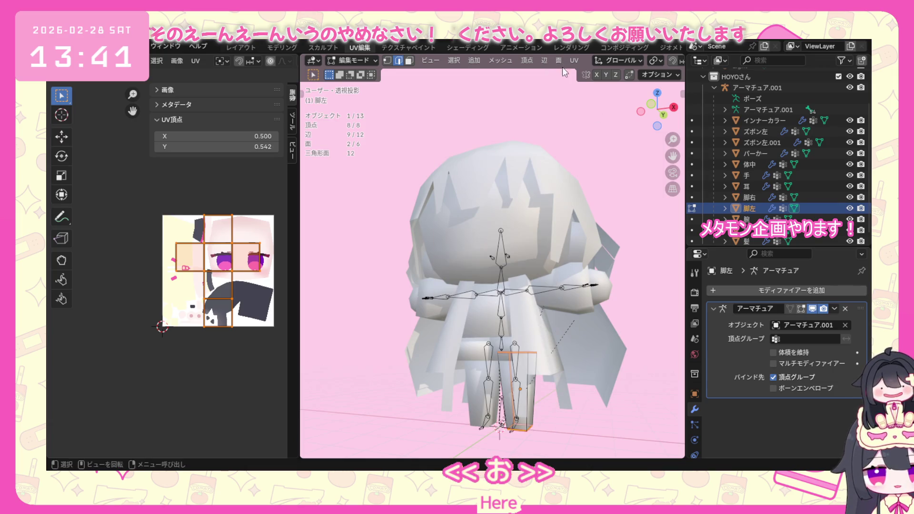
left_click(573, 60)
mouse_move(622, 73)
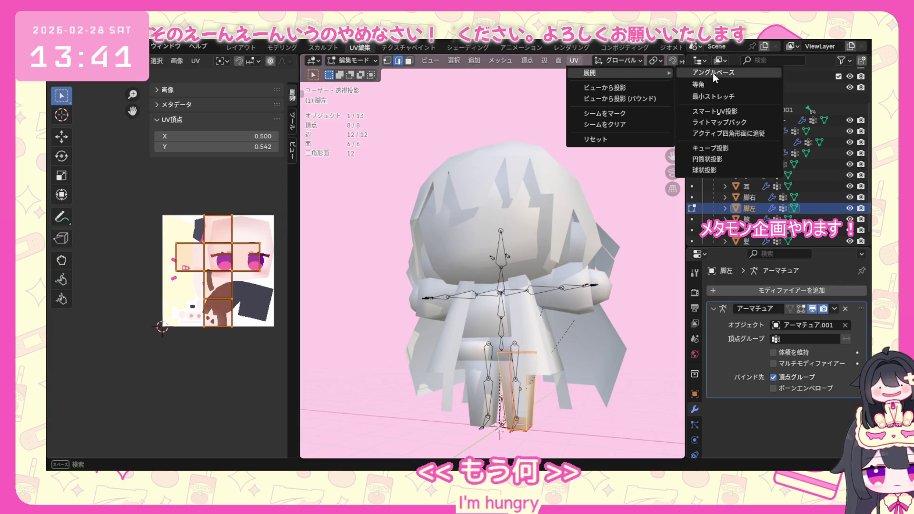
Unwrap the left leg Angle Based, shrink its island and reposition two of its faces.
left_click(712, 74)
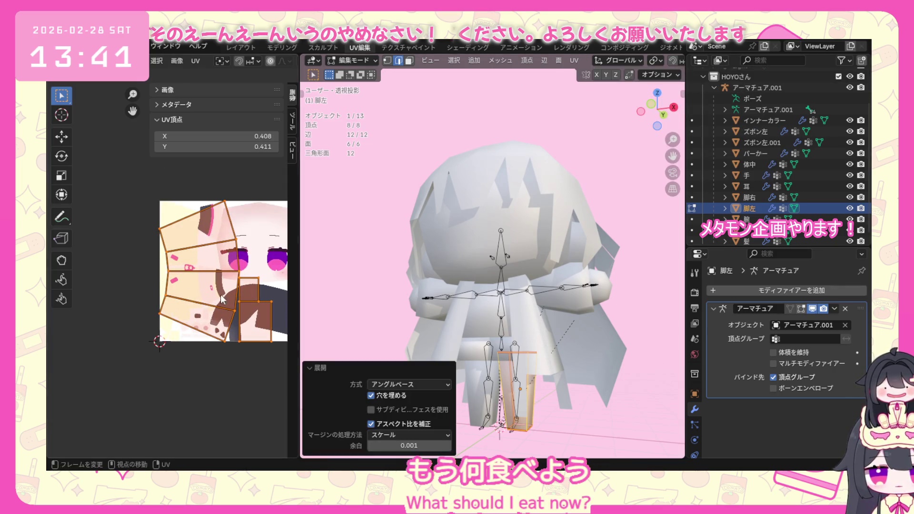
key("s")
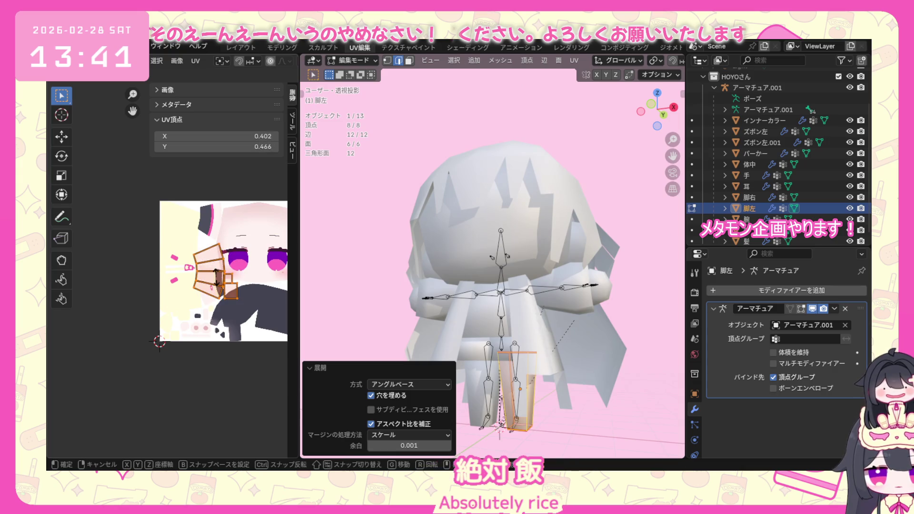
left_click(216, 282)
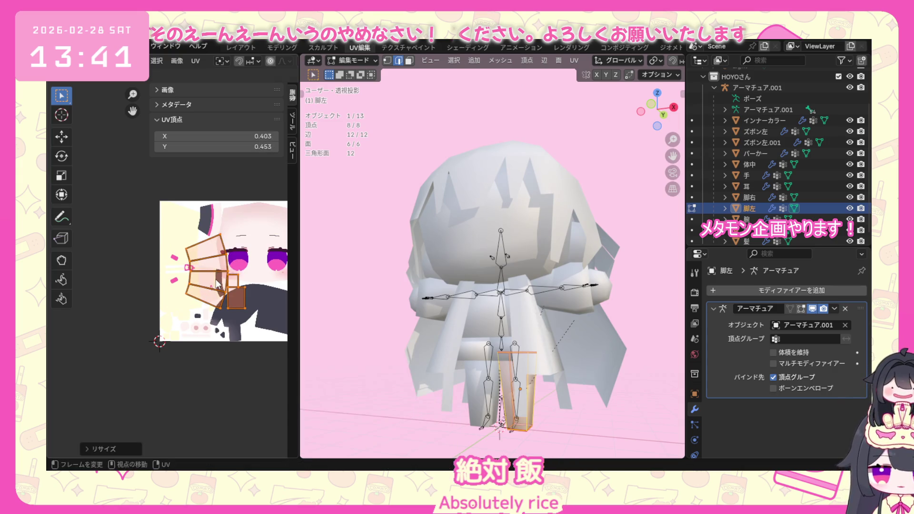
left_click_drag(229, 311, 242, 303)
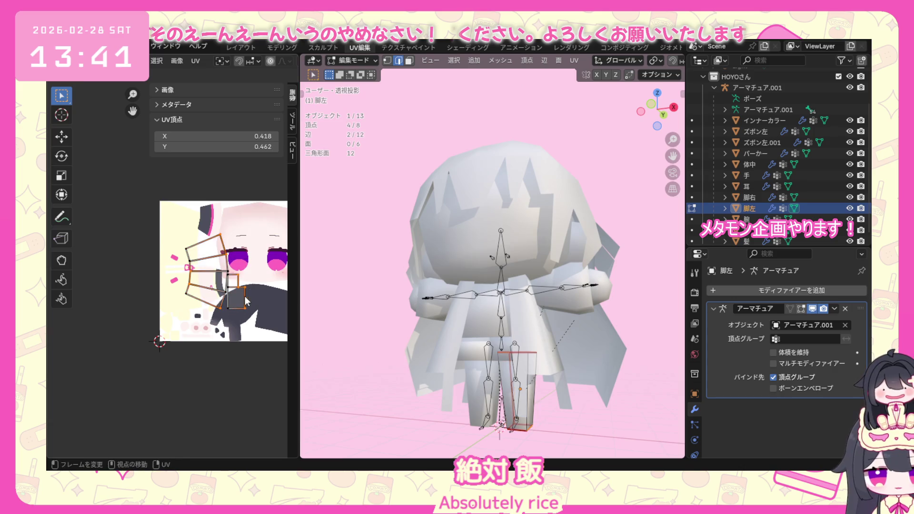
key("3")
left_click(266, 298)
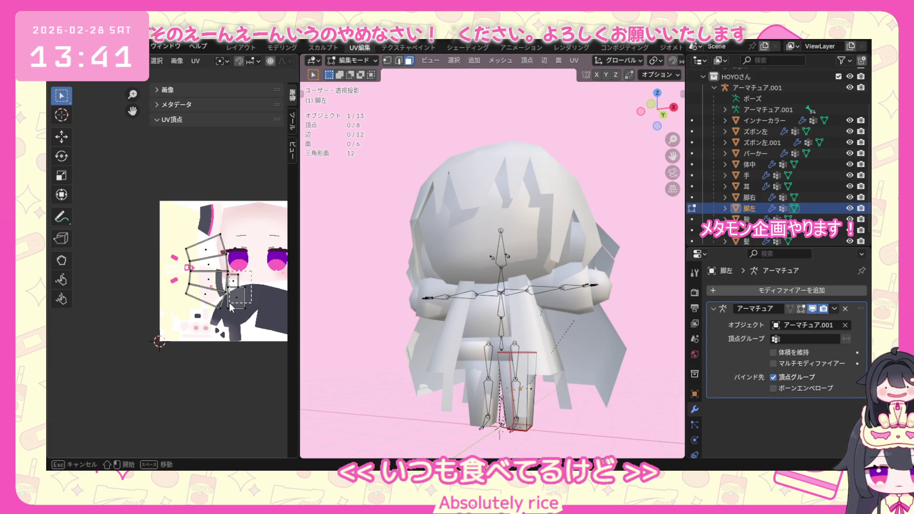
left_click(289, 323)
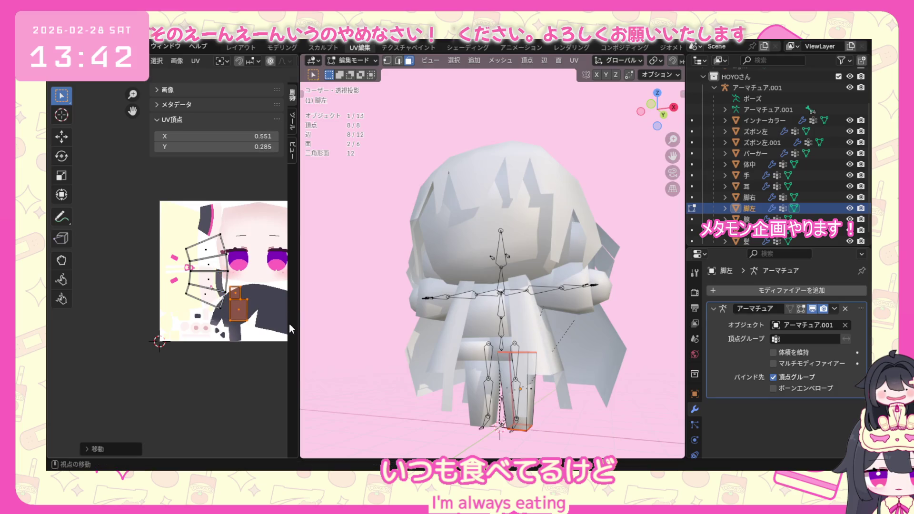
left_click(249, 307)
Scale the whole left leg island down, park it left of the texture and leave edit mode.
key("g")
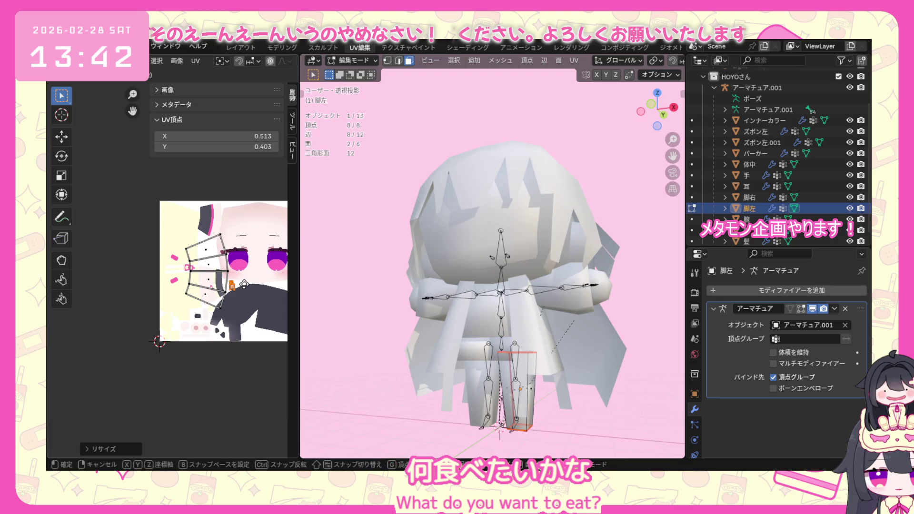
left_click(241, 324)
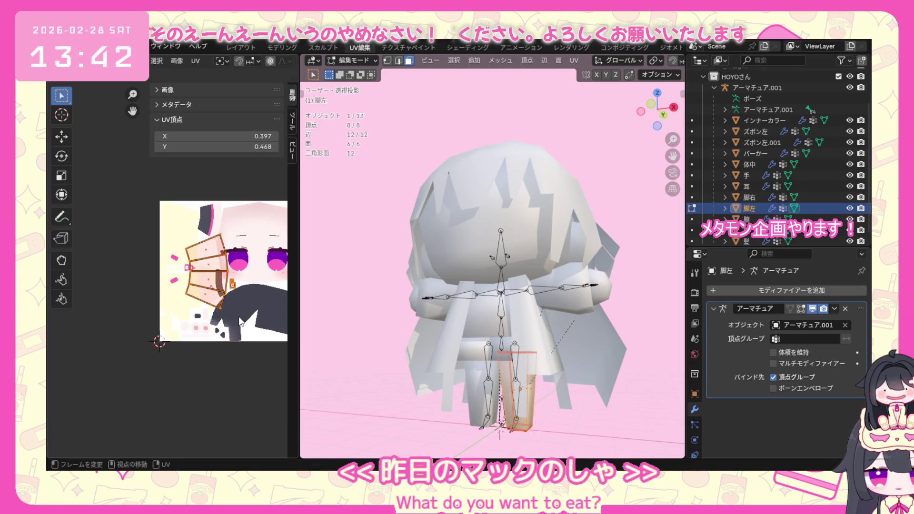
key("s")
left_click(222, 303)
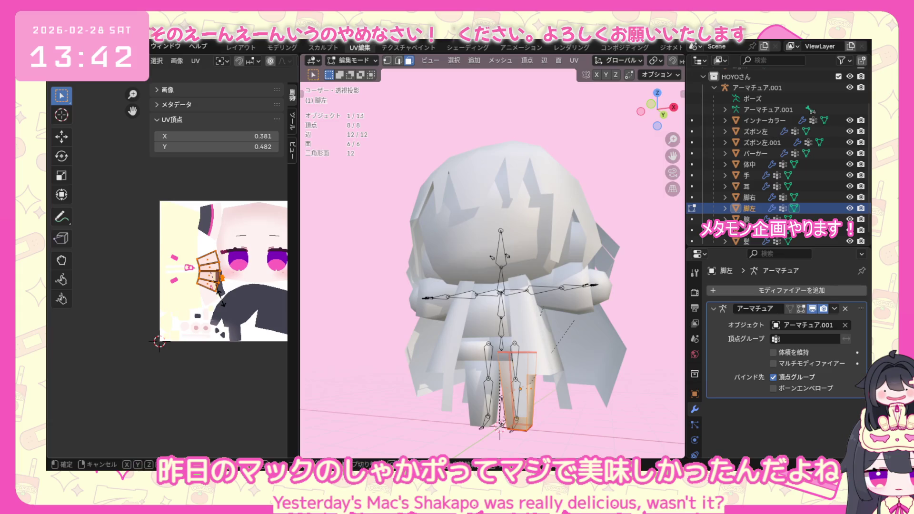
key("g")
left_click(147, 400)
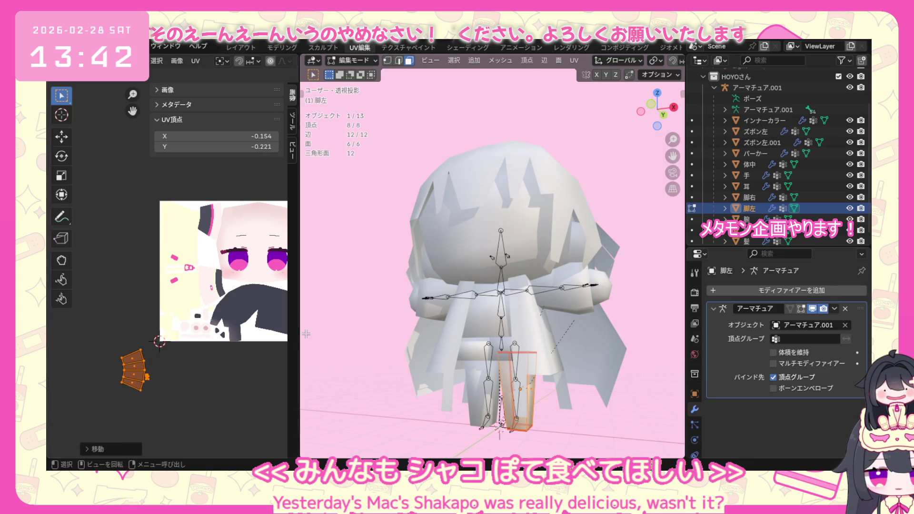
left_click(365, 63)
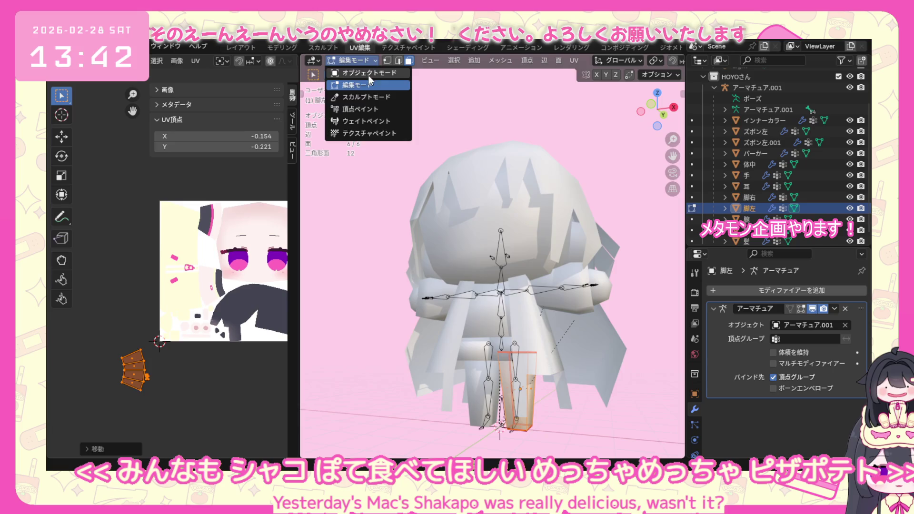
Enter edit mode on the right leg (脚右) and select a line of edges along it.
left_click(477, 394)
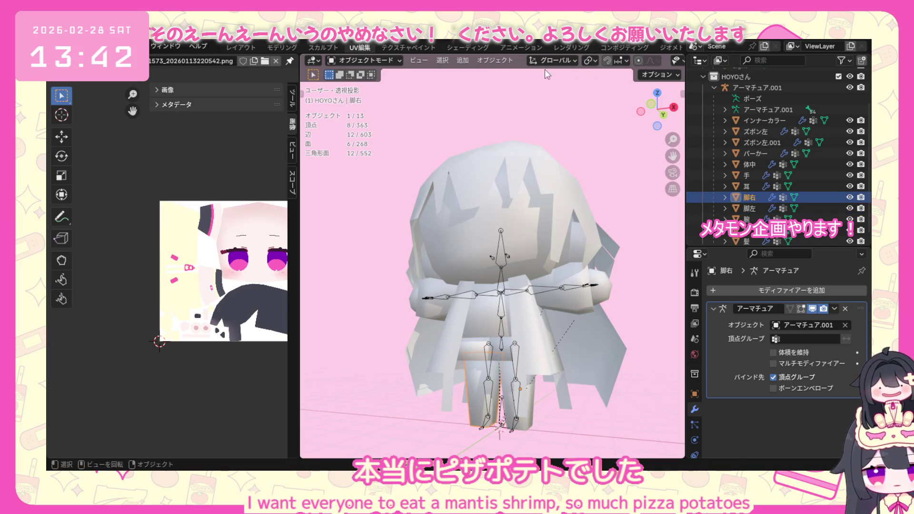
left_click(382, 61)
left_click(368, 81)
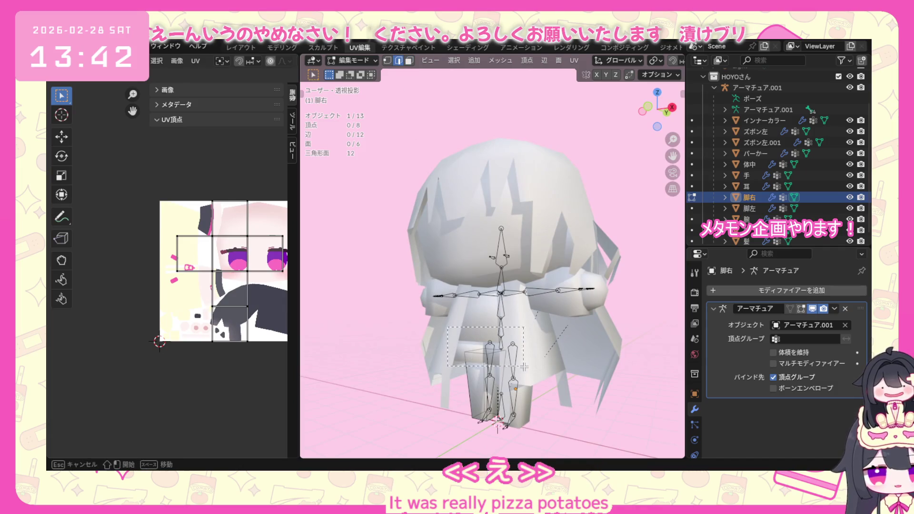
left_click(485, 378)
middle_click_drag(486, 378, 566, 387)
scroll(486, 378, "up", 3)
left_click(488, 376, "ctrl")
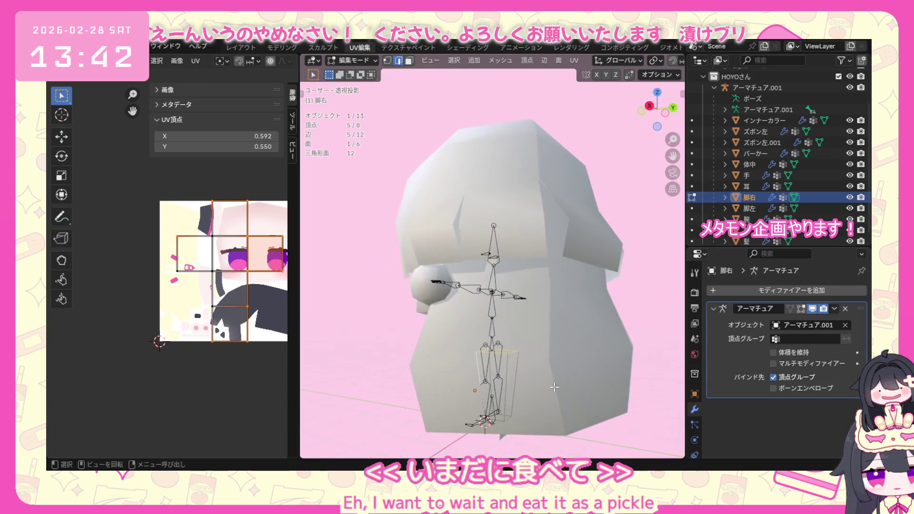
left_click(477, 368, "ctrl")
mouse_move(506, 371)
middle_mouse_down()
mouse_move(515, 366)
mouse_move(498, 394)
middle_mouse_up()
left_click(497, 394, "ctrl")
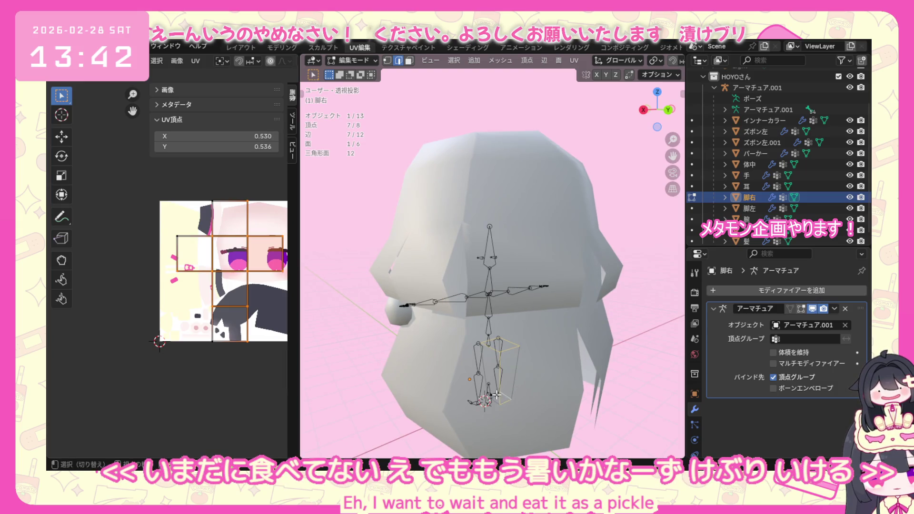
left_click(494, 401, "ctrl")
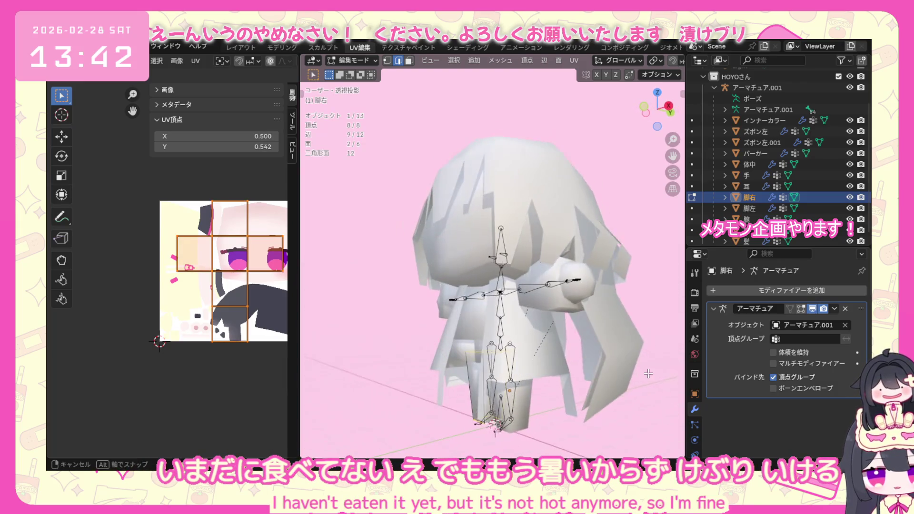
Mark the selected right leg edges as a seam and select the whole mesh for unwrapping.
middle_click_drag(521, 398, 566, 94)
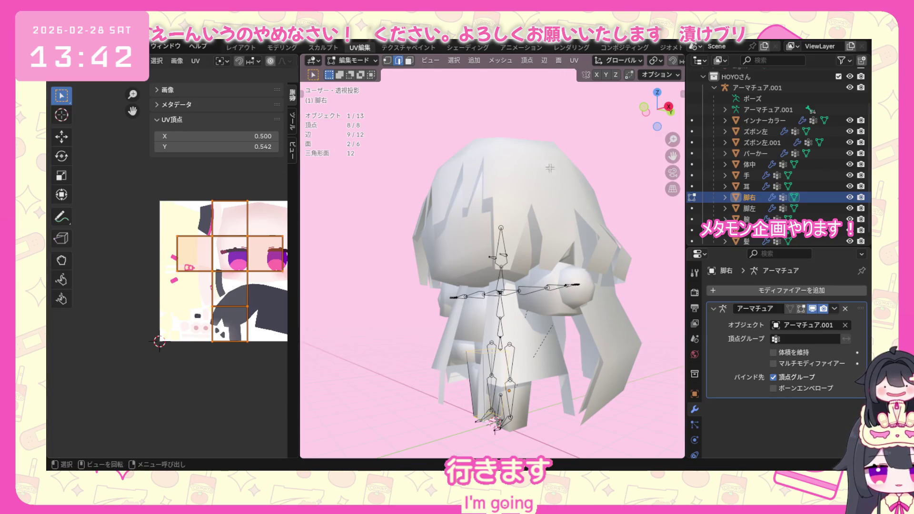
key("ctrl+e")
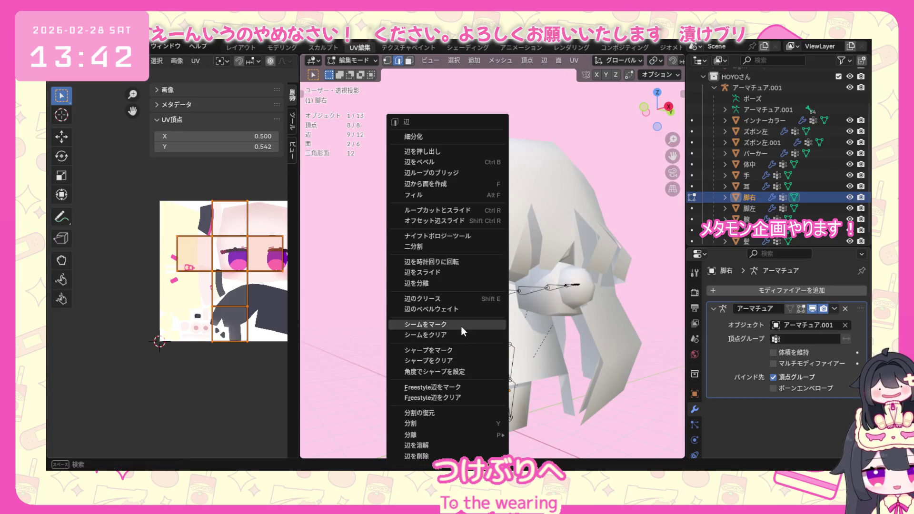
left_click(461, 327)
mouse_move(461, 327)
middle_mouse_down()
mouse_move(602, 344)
mouse_move(591, 328)
middle_mouse_up()
key("a")
left_click(575, 61)
mouse_move(607, 73)
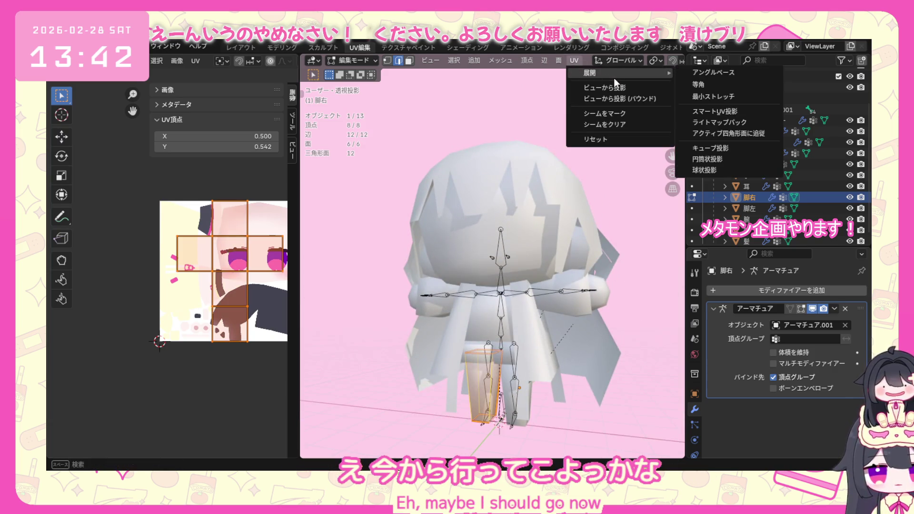
Unwrap the right leg Angle Based, then resize the lower rectangular UV face after an undo.
left_click(719, 71)
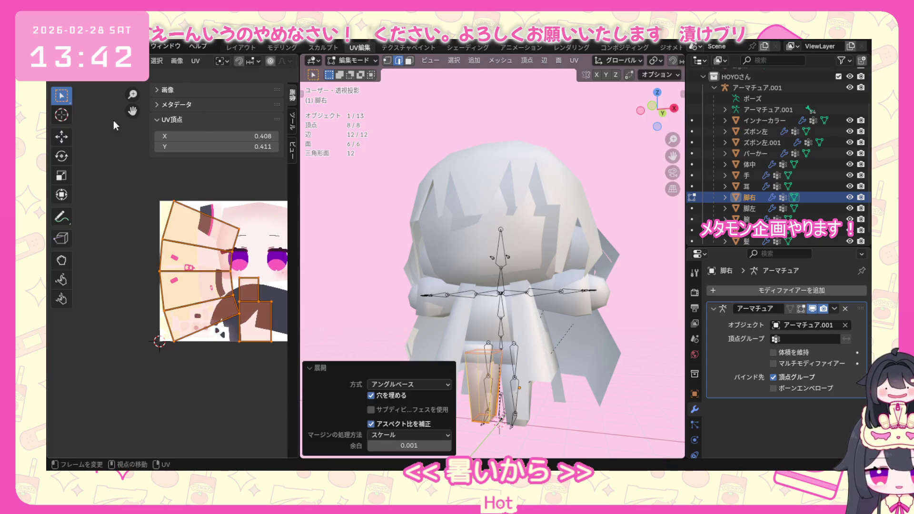
key("3")
left_click_drag(265, 281, 259, 348)
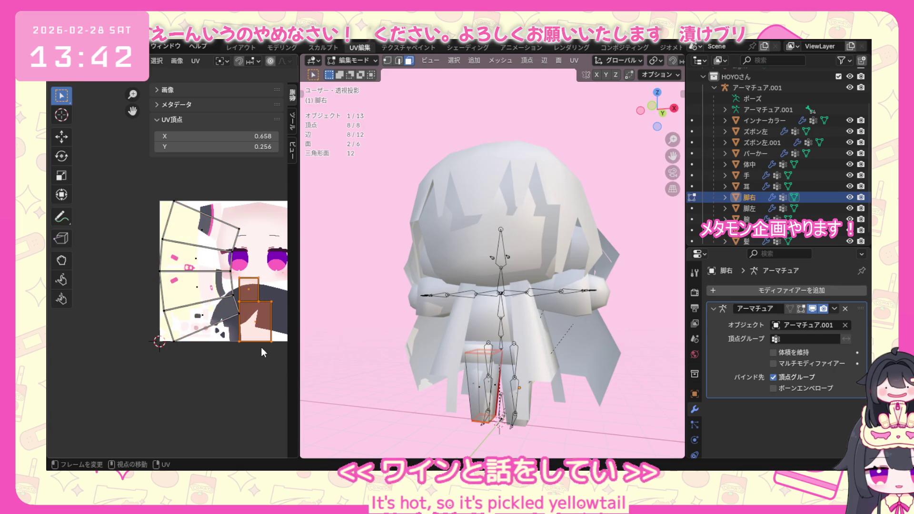
key("s")
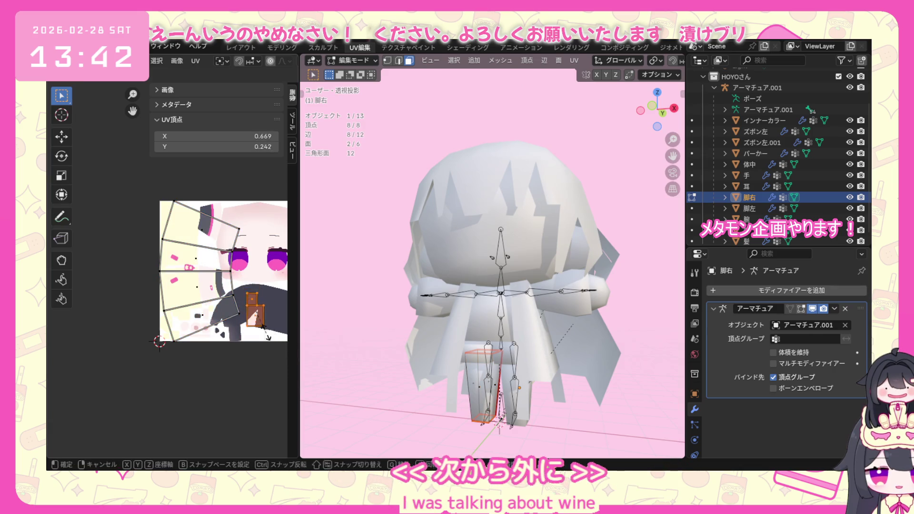
left_click(263, 321)
key("ctrl+z")
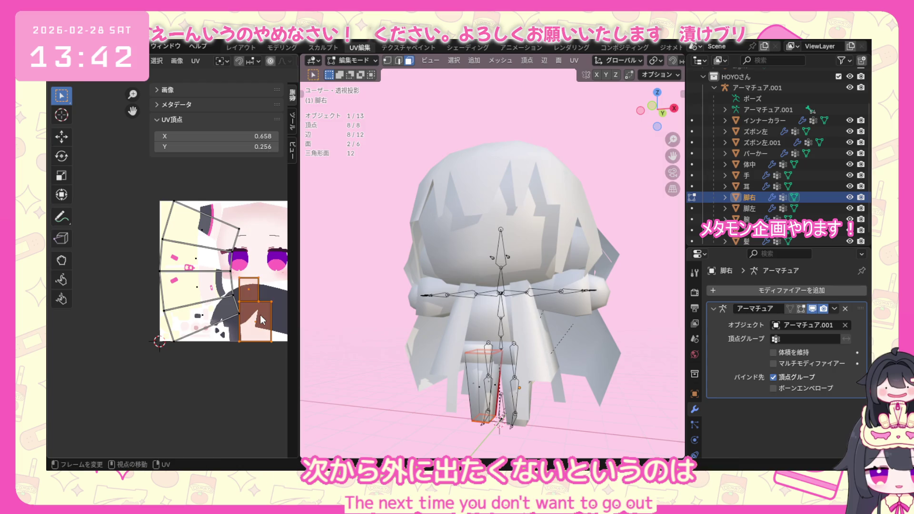
key("ctrl+z")
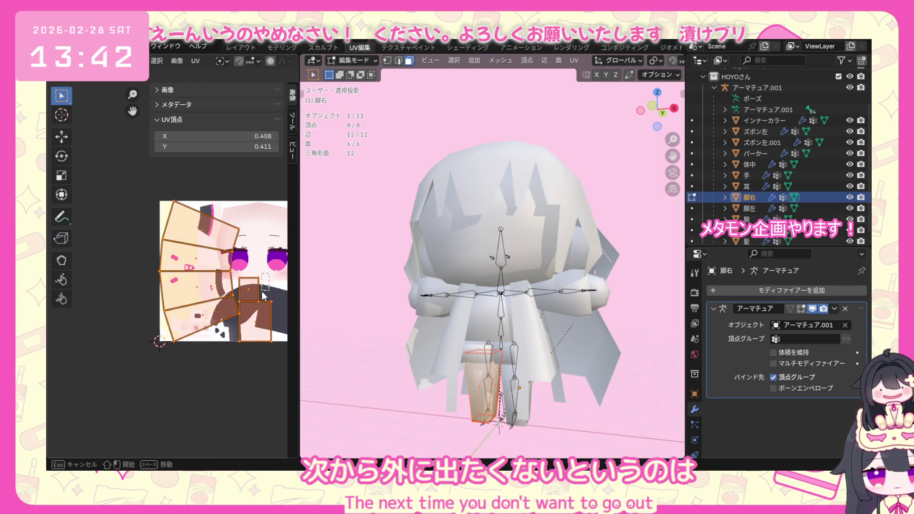
left_click(265, 319)
key("s")
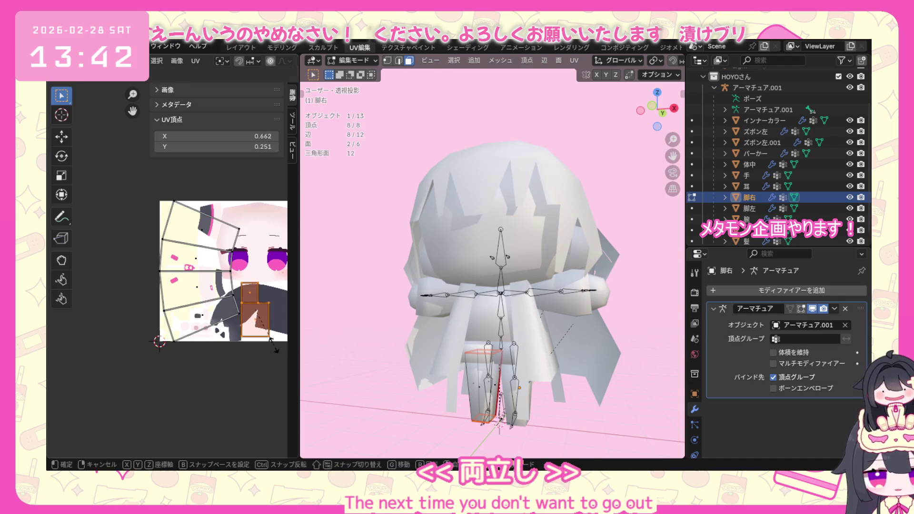
key("Return")
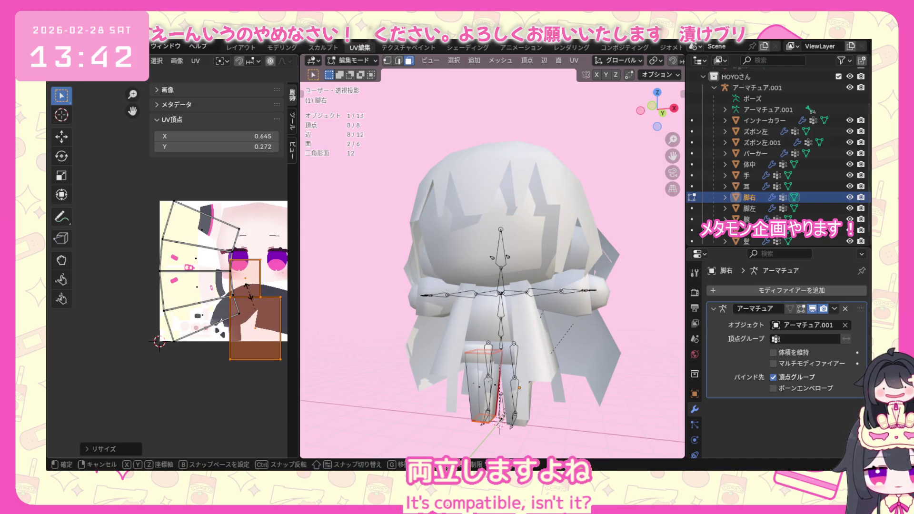
Shrink the four fan-shaped UV faces and place the fan left of the texture.
left_click_drag(241, 202, 153, 344)
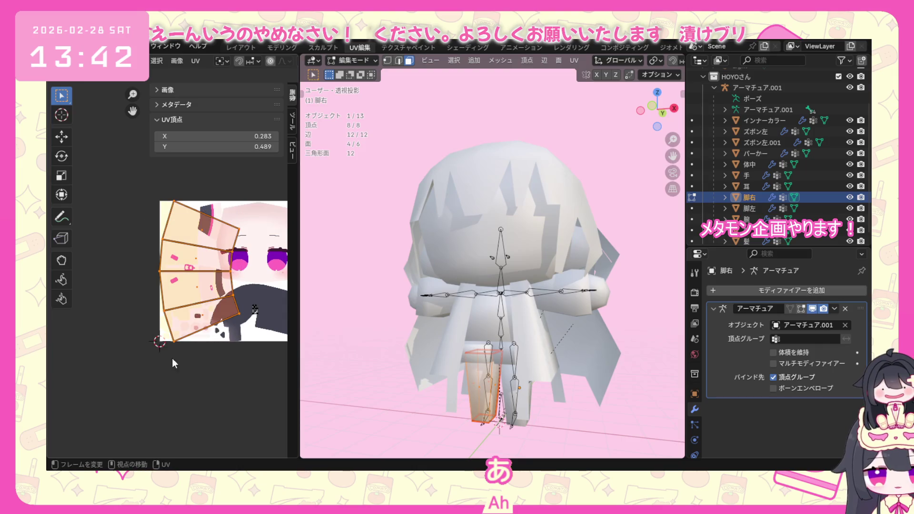
key("s")
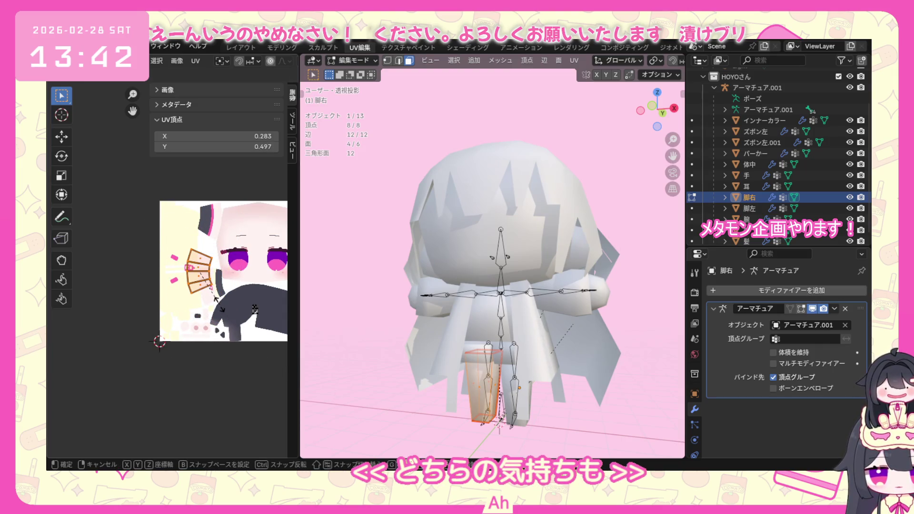
key("Return")
key("g")
key("Return")
key("b")
key("Escape")
left_click_drag(252, 299, 135, 216)
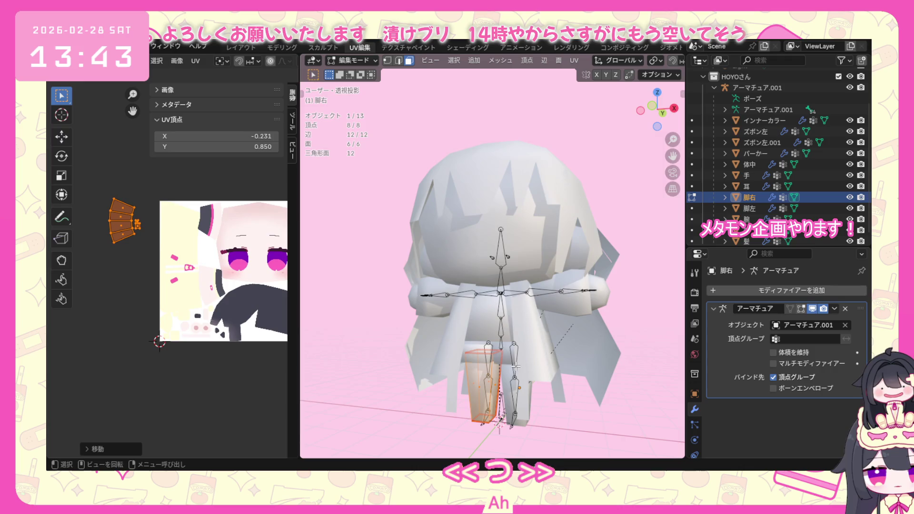
Deselect everything on the right leg and return to object mode.
key("alt+a")
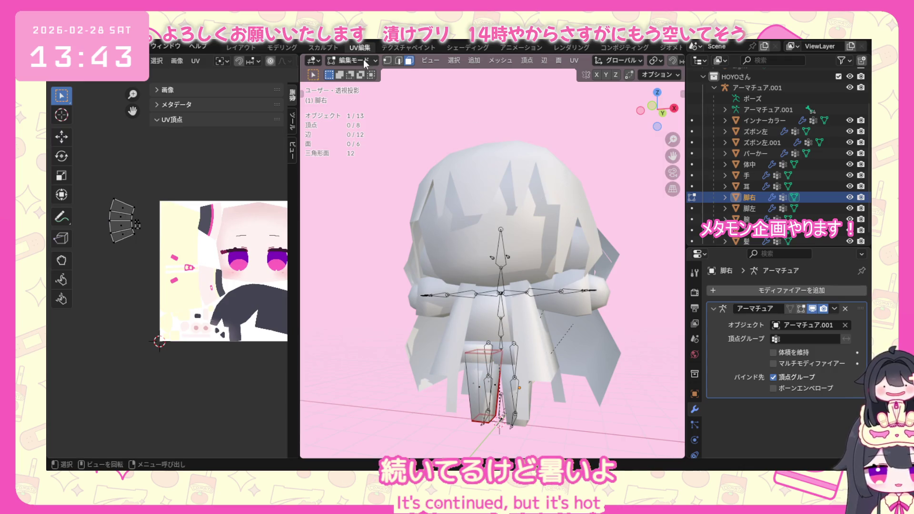
left_click(363, 59)
left_click(360, 74)
Make the arm (腕) the active object and enter edit mode, orbiting to a side view.
left_click(563, 300)
middle_click_drag(563, 300, 494, 275)
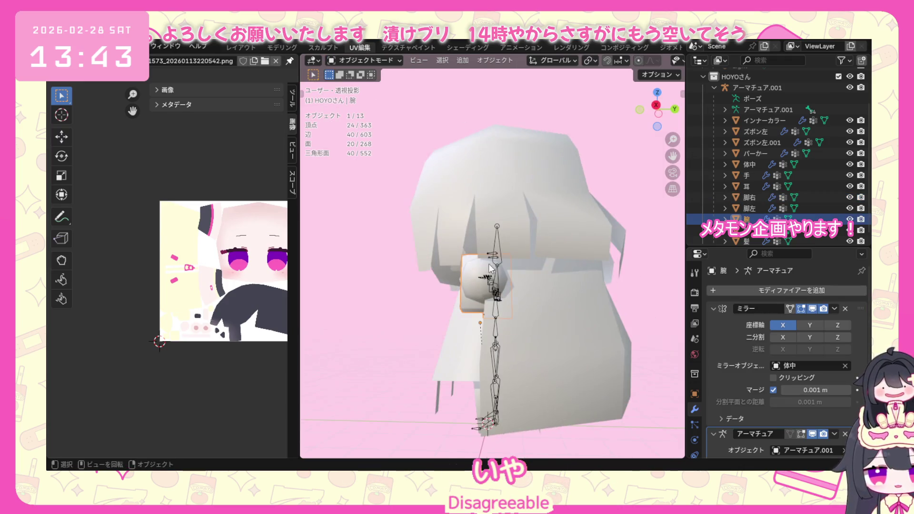
left_click(364, 60)
left_click(368, 76)
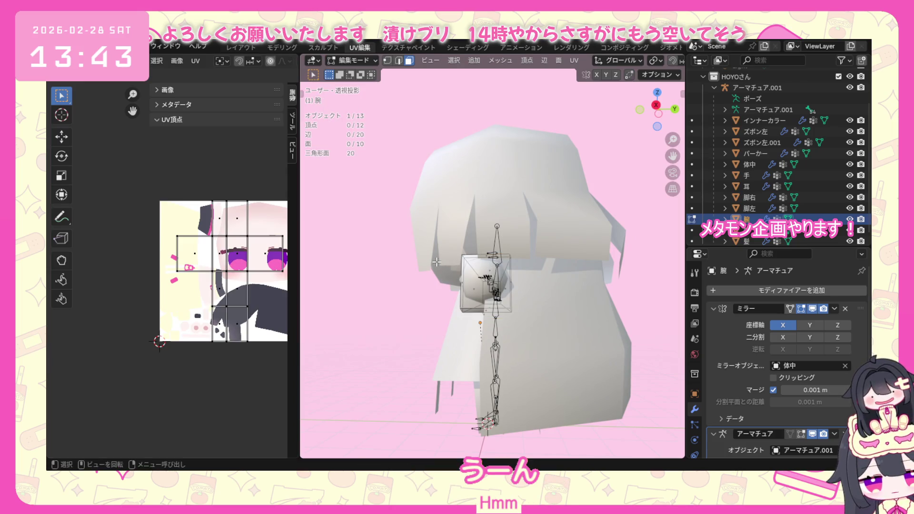
middle_click_drag(433, 258, 533, 273)
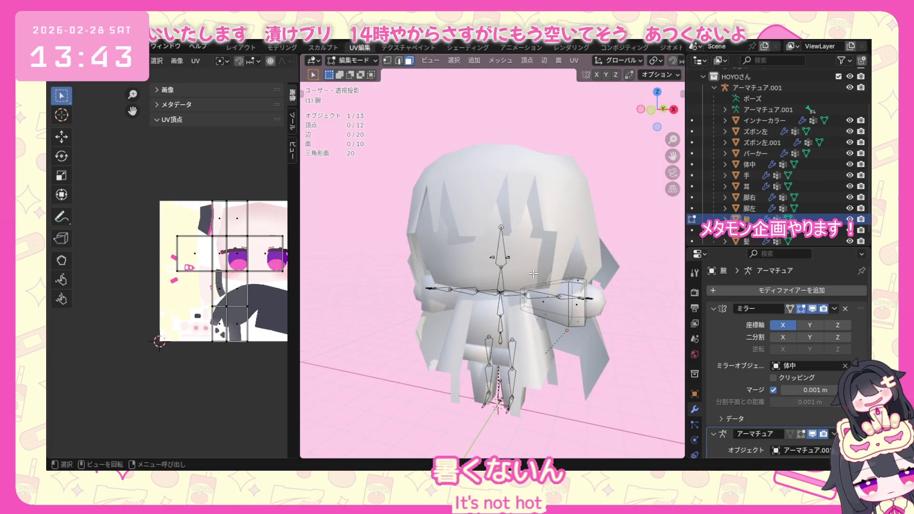
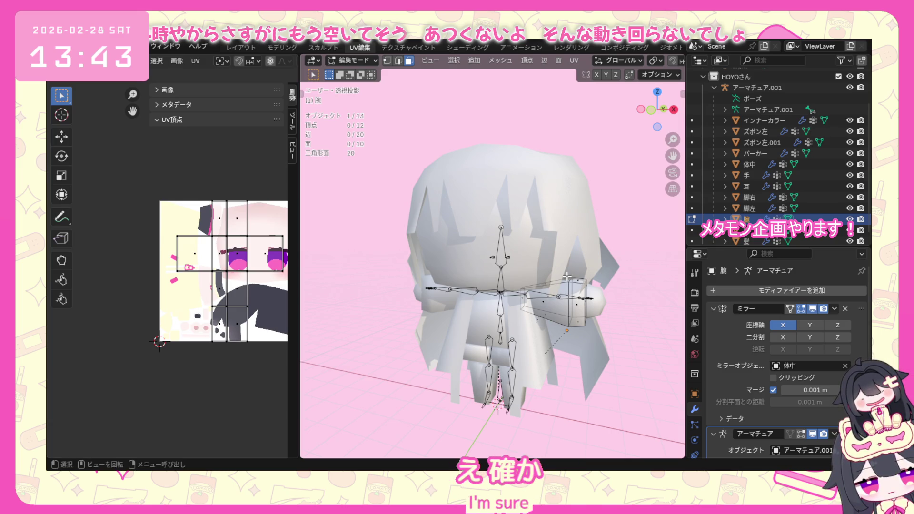
Select a ring of edges around the arm mesh in edge select mode.
mouse_move(566, 276)
middle_mouse_down()
mouse_move(513, 312)
mouse_move(497, 307)
mouse_move(532, 317)
mouse_move(500, 307)
mouse_move(524, 301)
mouse_move(590, 315)
mouse_move(643, 340)
mouse_move(551, 353)
middle_mouse_up()
left_click(533, 318)
left_click(398, 64)
left_click(525, 302)
left_click(643, 341)
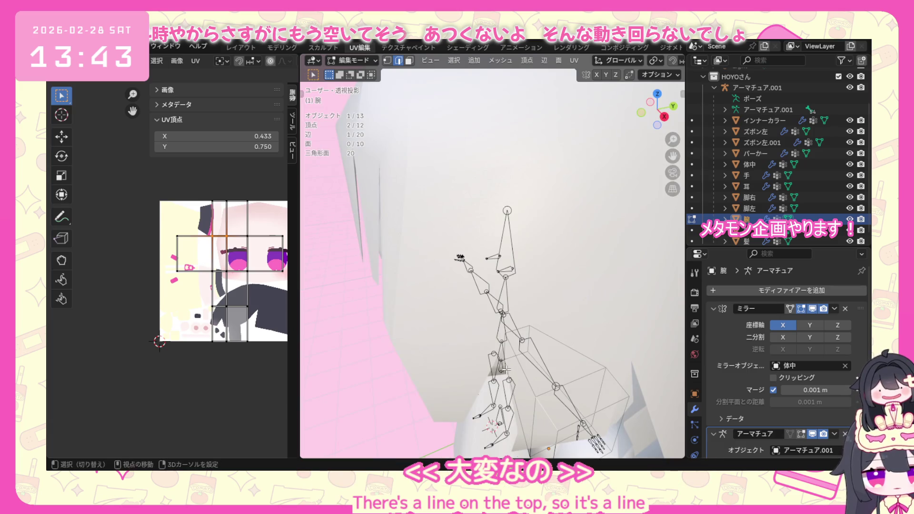
left_click(530, 331, "shift")
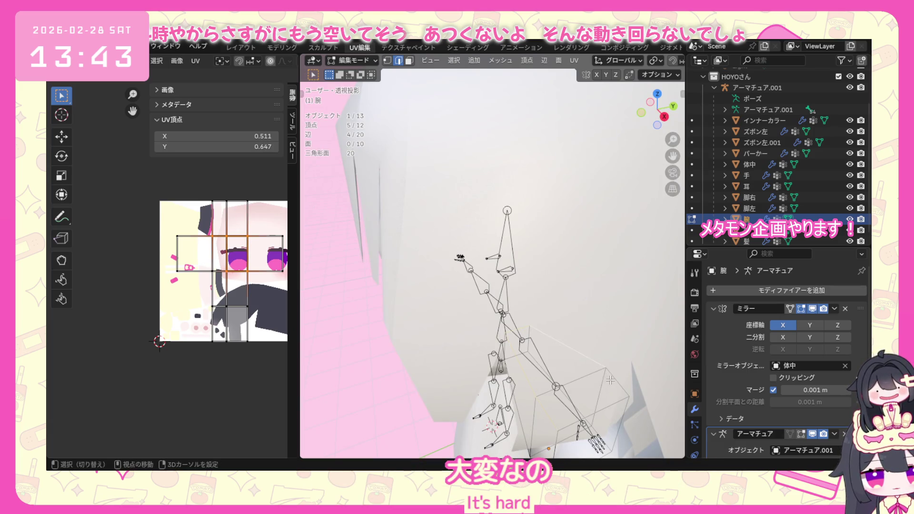
left_click(610, 413, "shift")
middle_click_drag(610, 411, 401, 346)
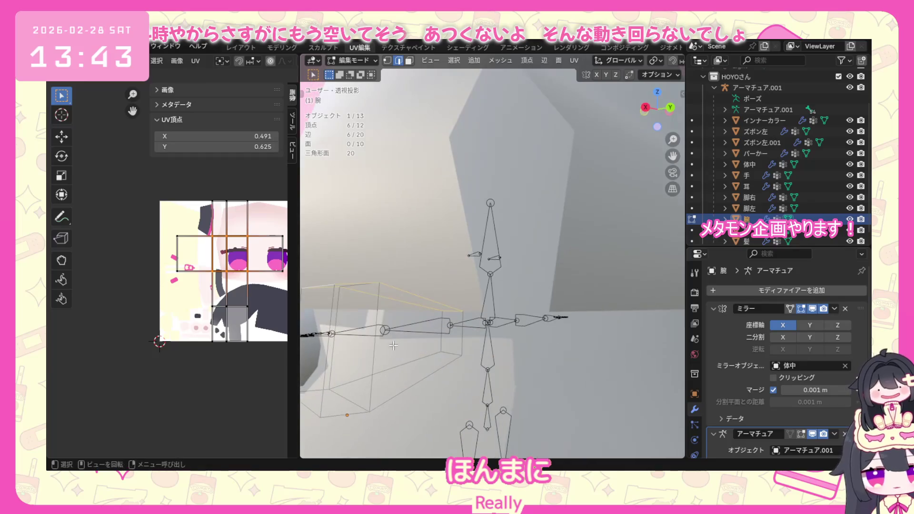
middle_click_drag(328, 348, 396, 314)
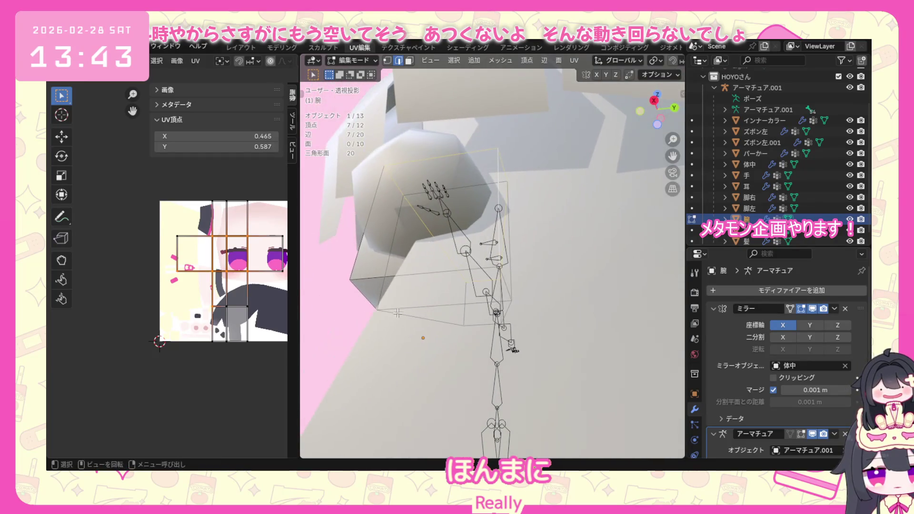
middle_click_drag(463, 287, 455, 330)
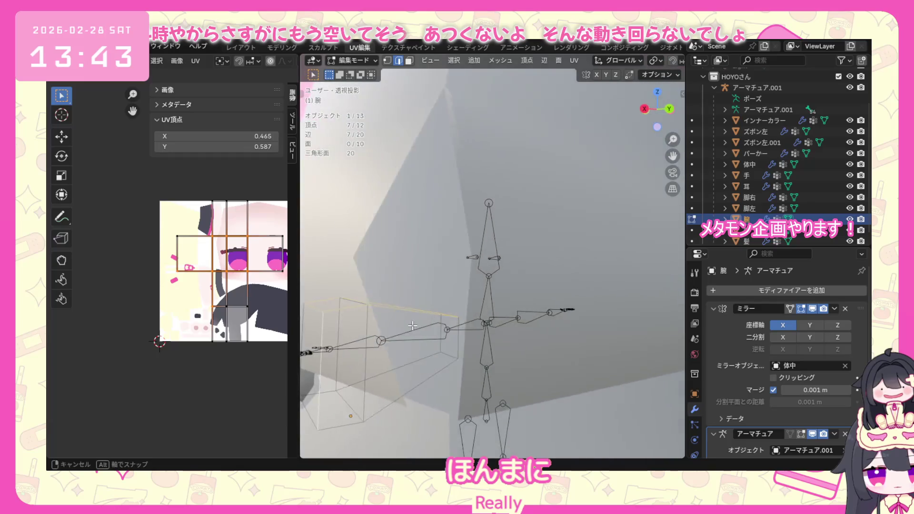
mouse_move(459, 357)
middle_mouse_down()
mouse_move(466, 329)
mouse_move(466, 364)
middle_mouse_up()
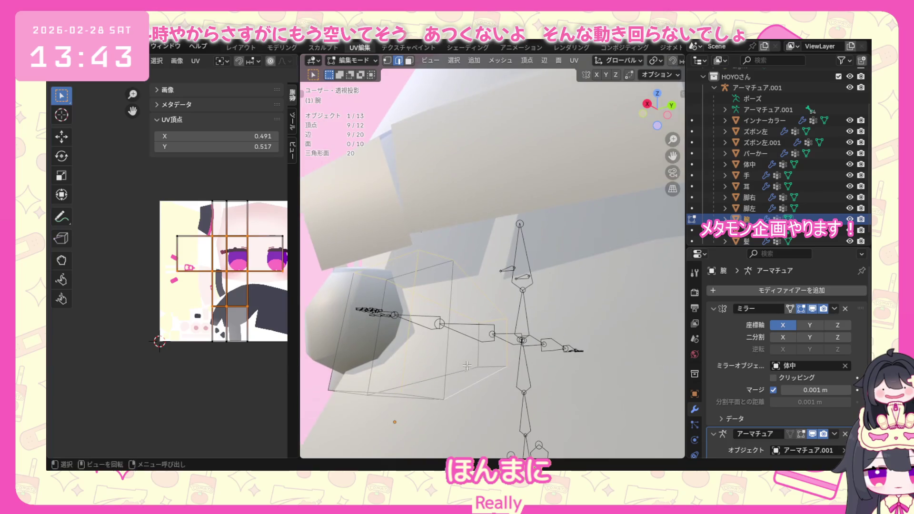
middle_click_drag(406, 397, 407, 231)
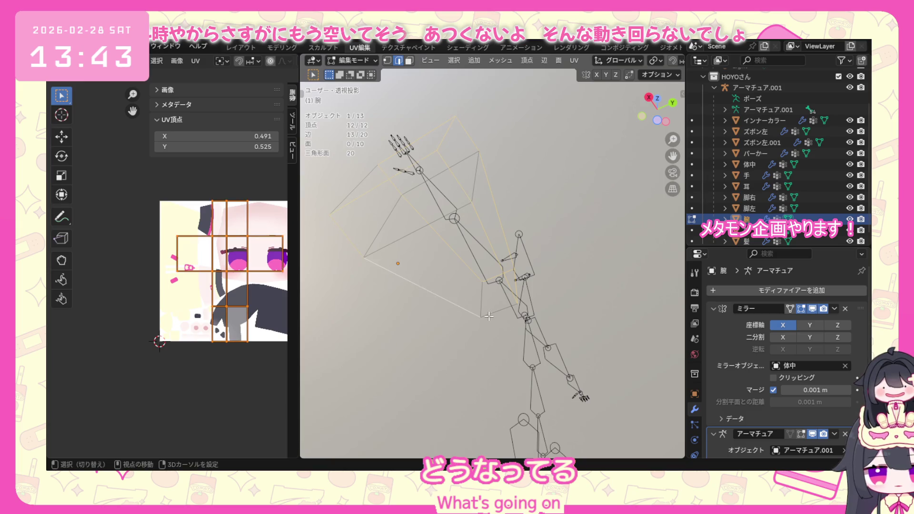
mouse_move(500, 312)
middle_mouse_down()
mouse_move(494, 356)
mouse_move(568, 320)
mouse_move(554, 300)
mouse_move(560, 291)
middle_mouse_up()
Mark the selected arm edges as sharp.
key("ctrl+e")
left_click(482, 350)
scroll(558, 315, "down", 3)
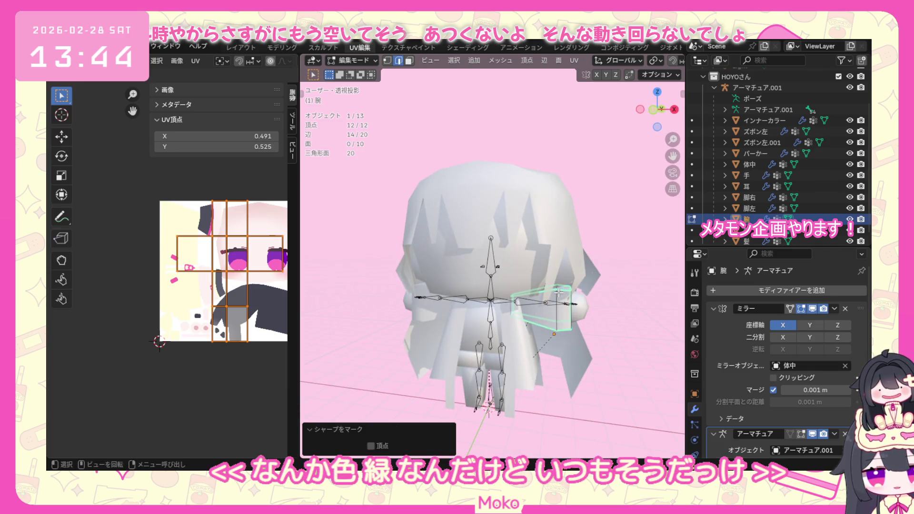
Mark the arm edges as seams and unwrap the whole arm with angle-based unwrapping.
key("ctrl+e")
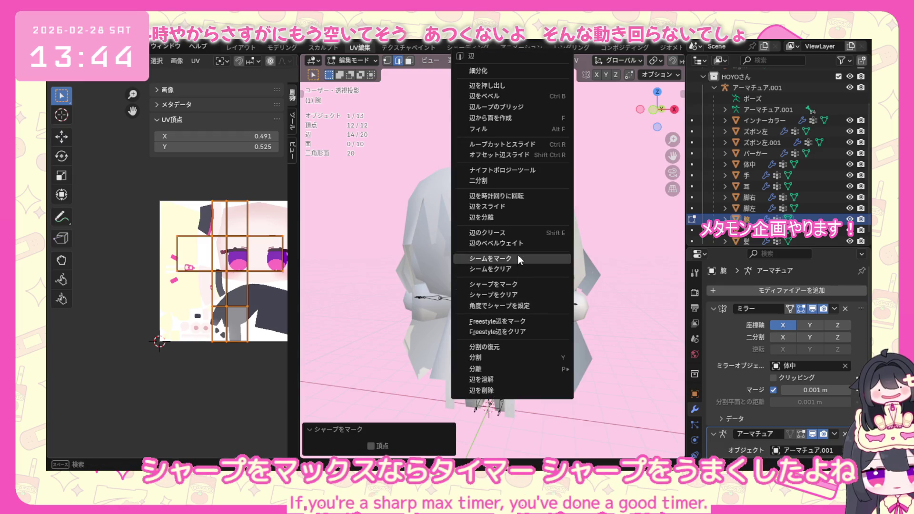
left_click(518, 255)
key("a")
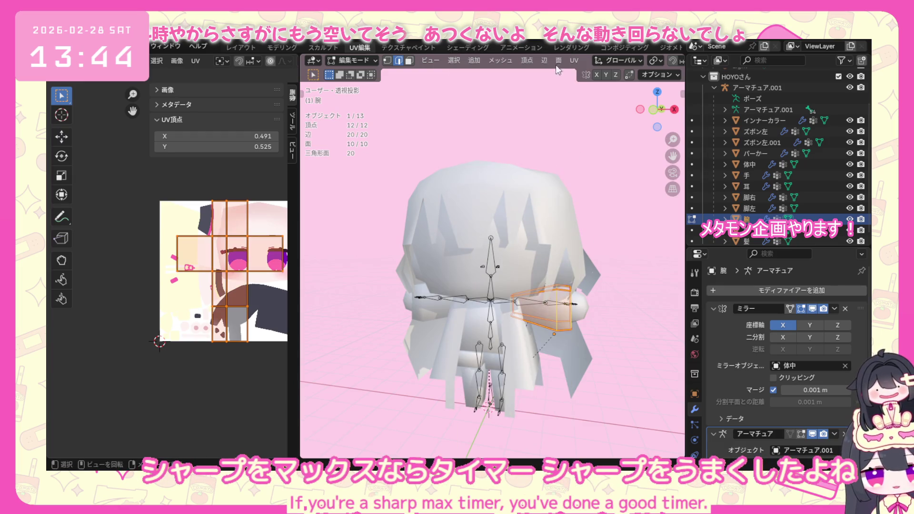
left_click(580, 62)
left_click(696, 76)
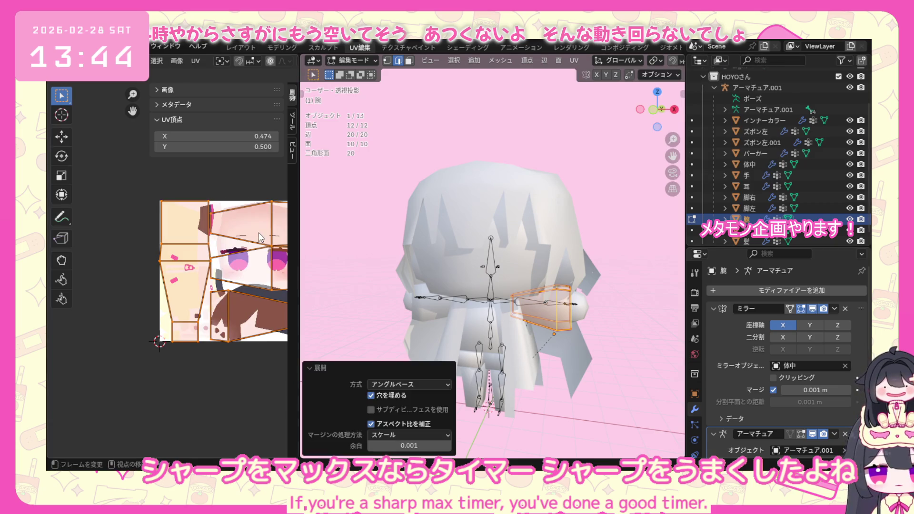
scroll(249, 245, "down", 1)
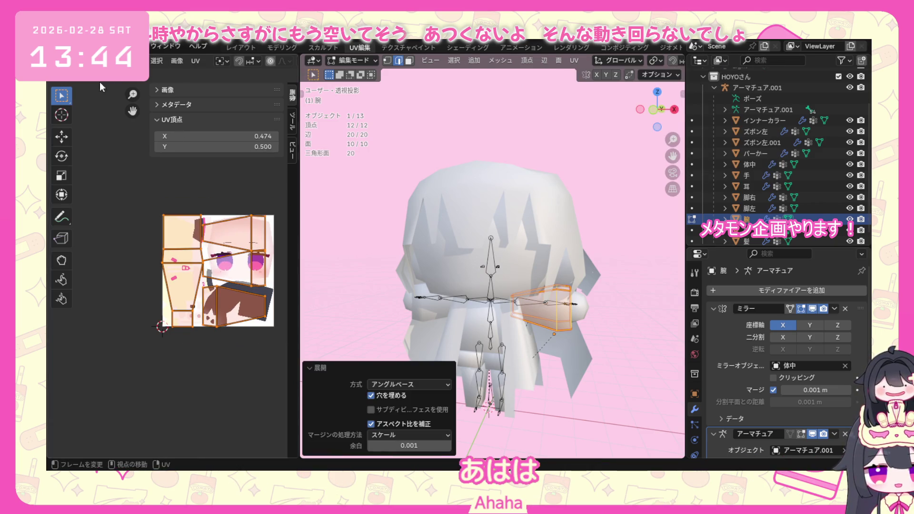
key("3")
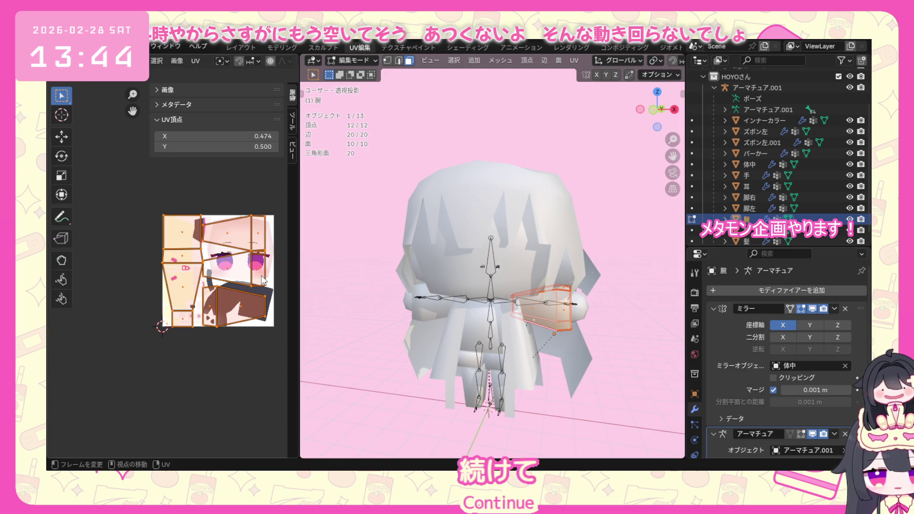
Shrink the two left UV faces of the arm and move them toward the top-left.
left_click(155, 221)
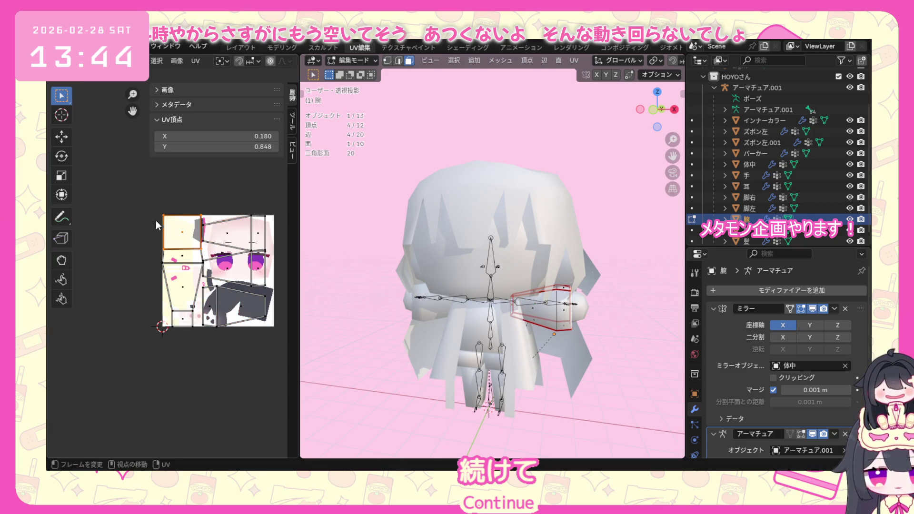
middle_click_drag(500, 314, 476, 320)
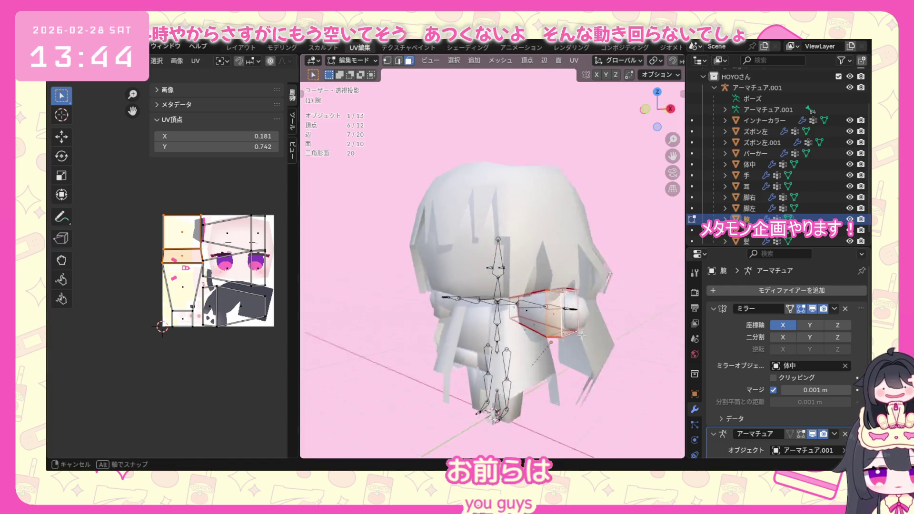
left_click(190, 239)
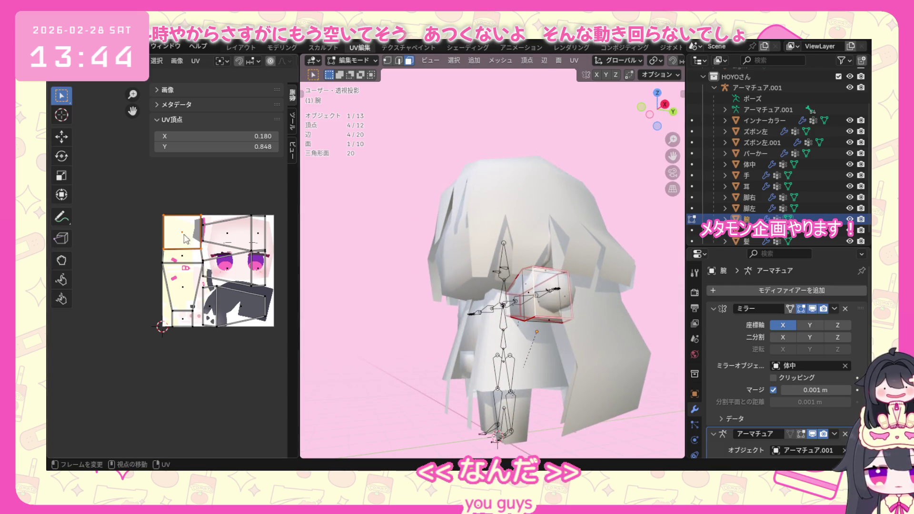
key("s")
left_click(169, 231)
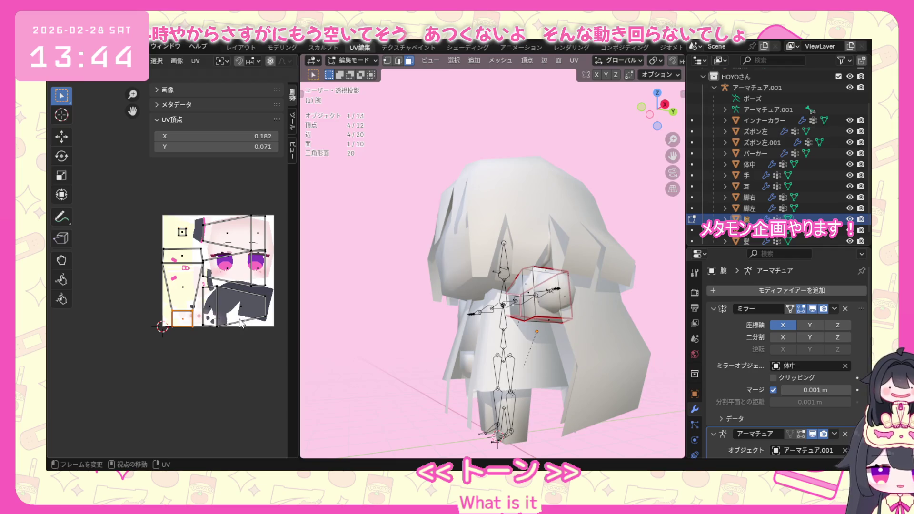
key("s")
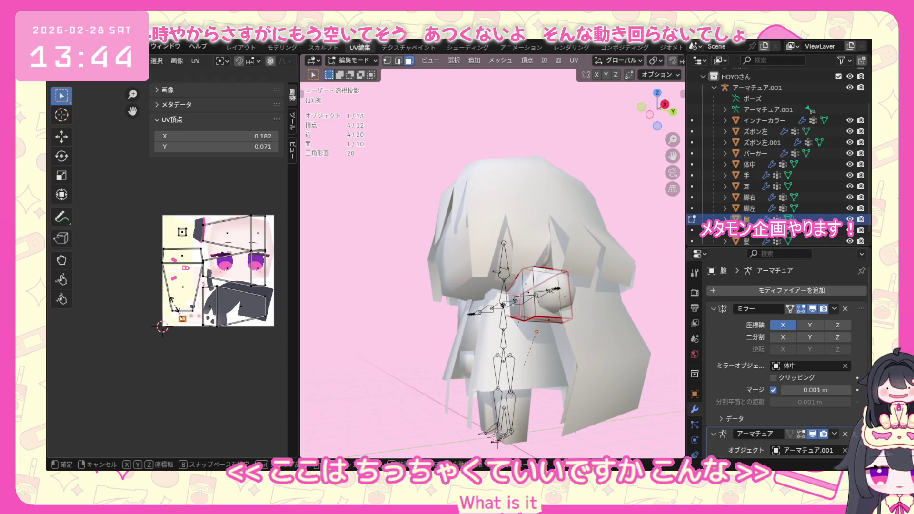
left_click(172, 309)
key("g")
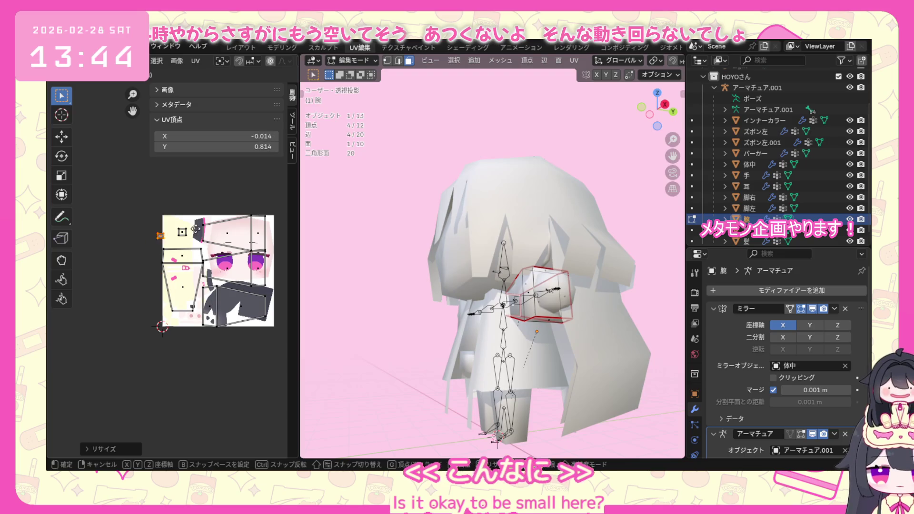
left_click(177, 222)
left_click_drag(190, 242, 189, 242)
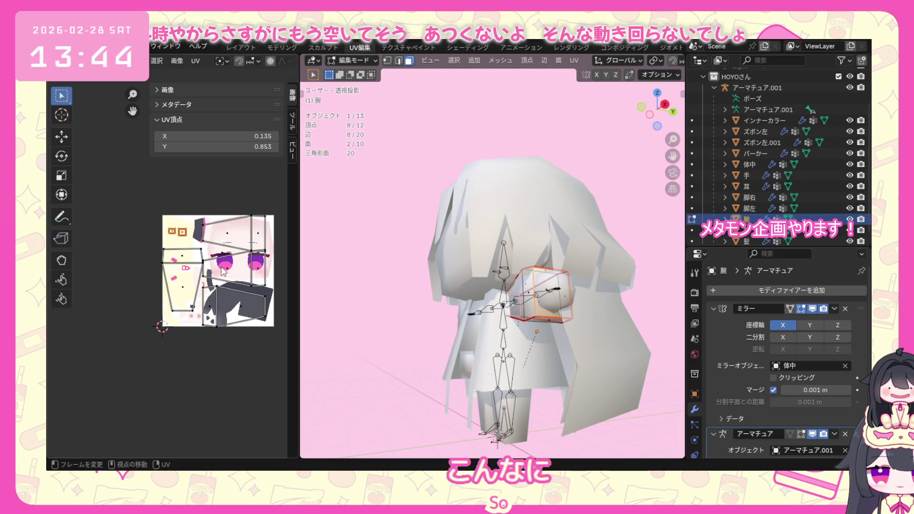
key("g")
left_click(197, 251)
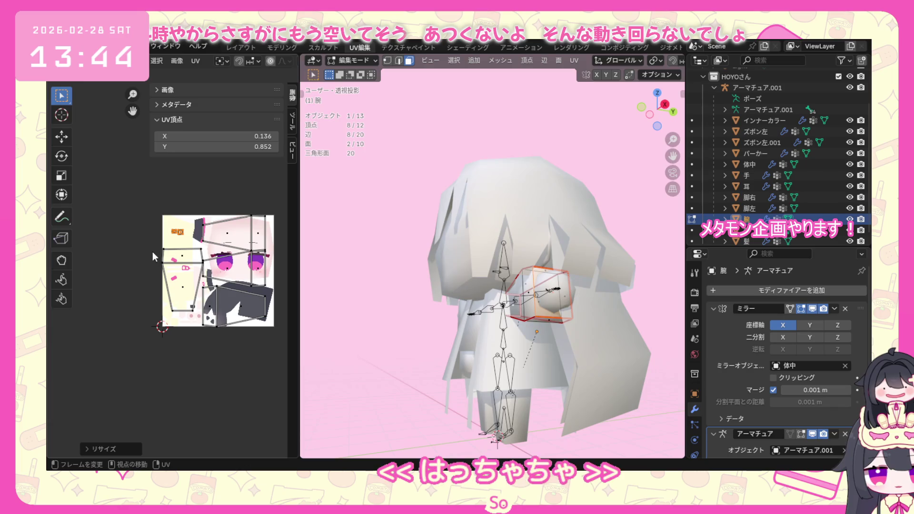
Shrink all the arm's UV islands into the lower-left, return to Object Mode and select the hand.
mouse_move(263, 329)
left_mouse_down()
mouse_move(209, 224)
mouse_move(152, 195)
left_mouse_up()
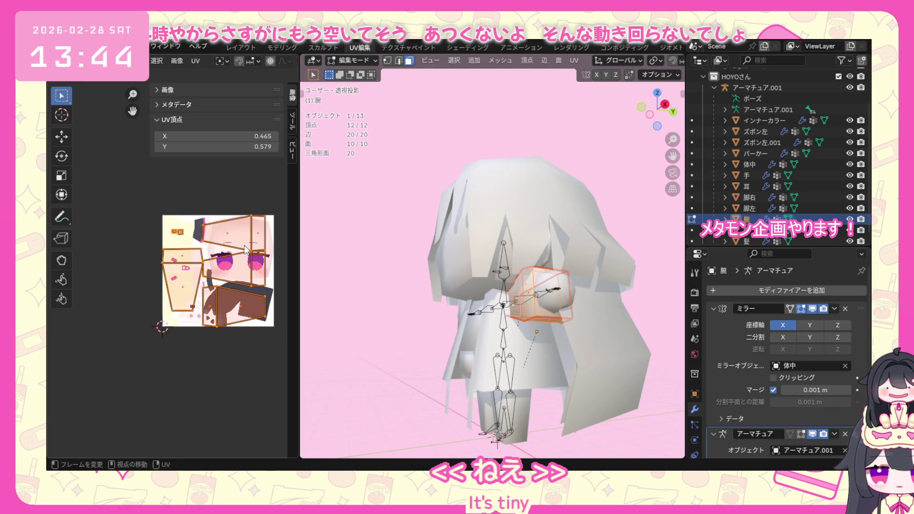
key("s")
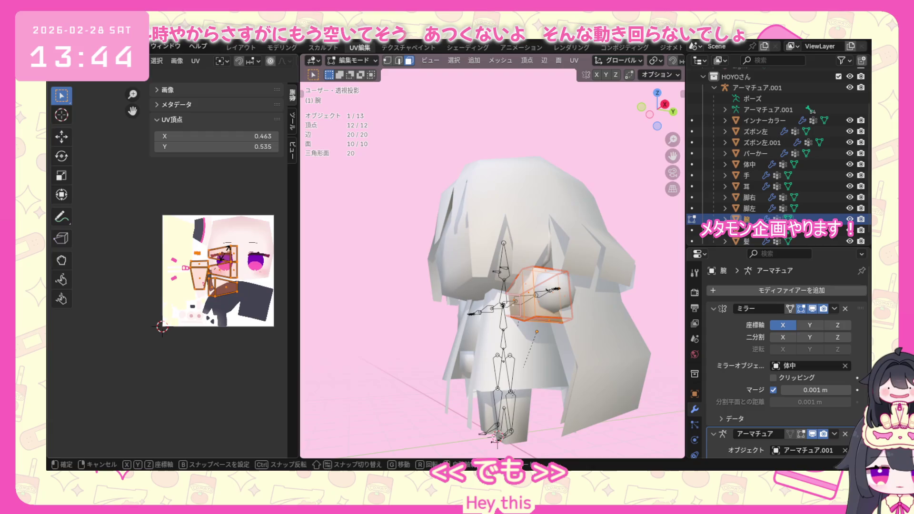
key("Return")
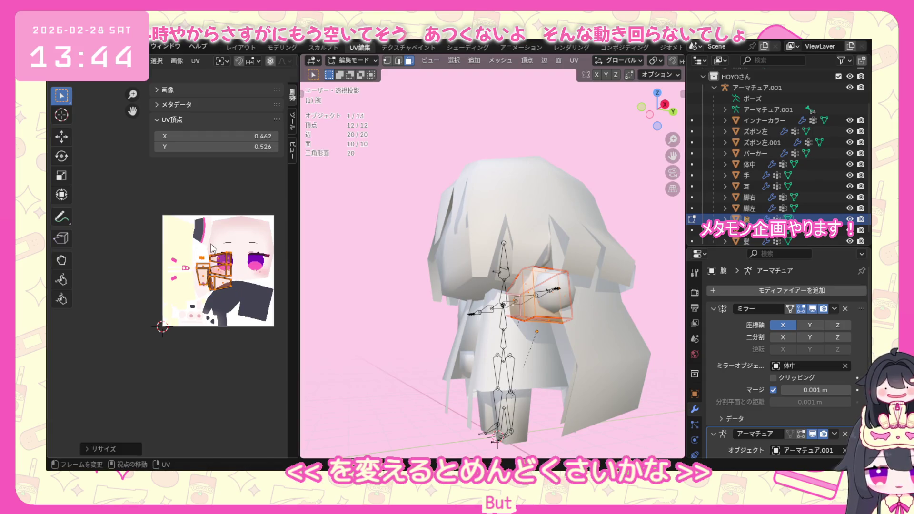
key("g")
left_click(179, 278)
key("g")
key("Escape")
key("ctrl+z")
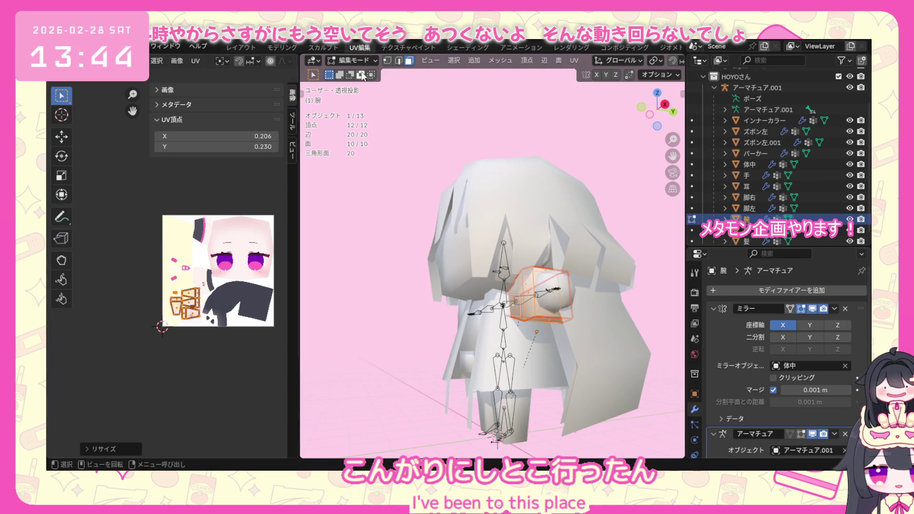
left_click(352, 60)
left_click(559, 298)
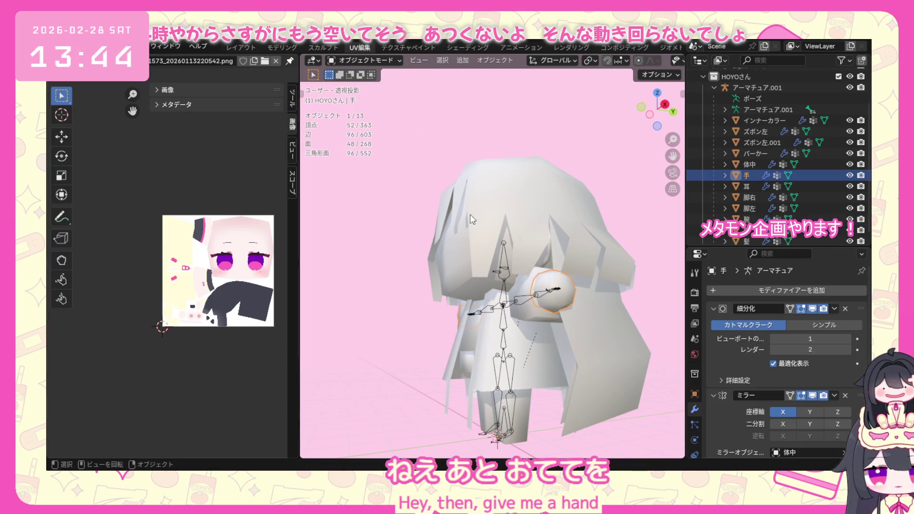
Project the whole hand mesh's UVs from the front view.
key("KP_1")
left_click(372, 60)
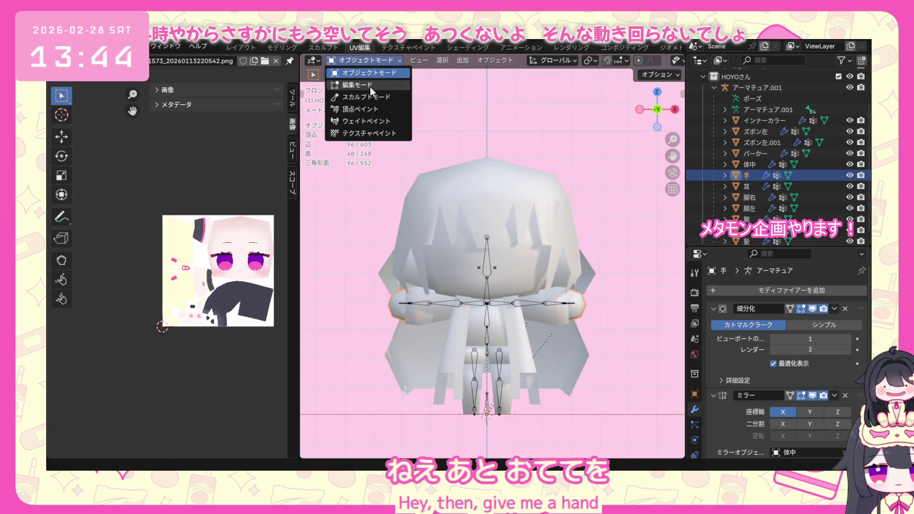
left_click(370, 87)
key("a")
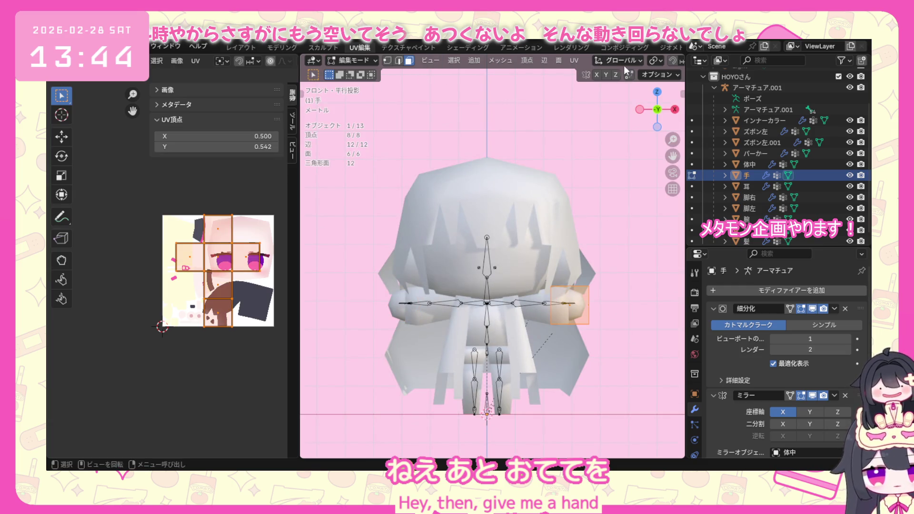
left_click(587, 62)
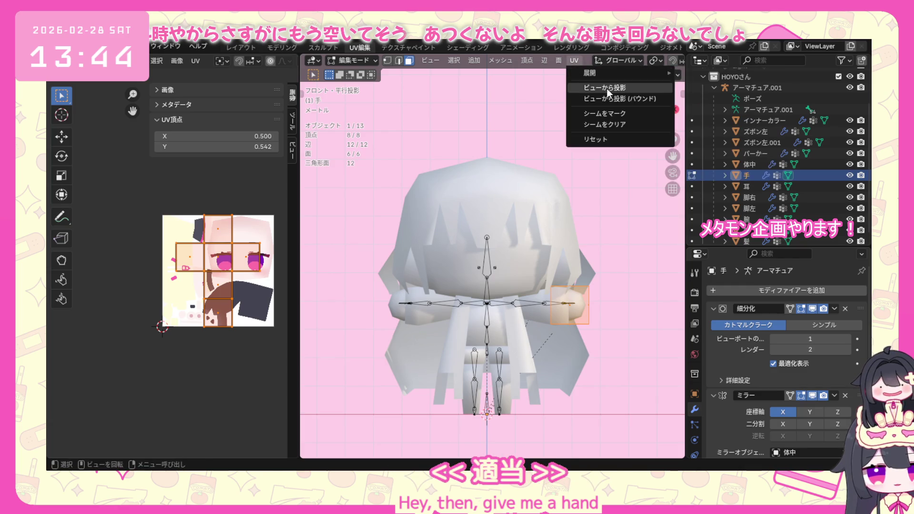
left_click(607, 89)
scroll(242, 292, "up", 2)
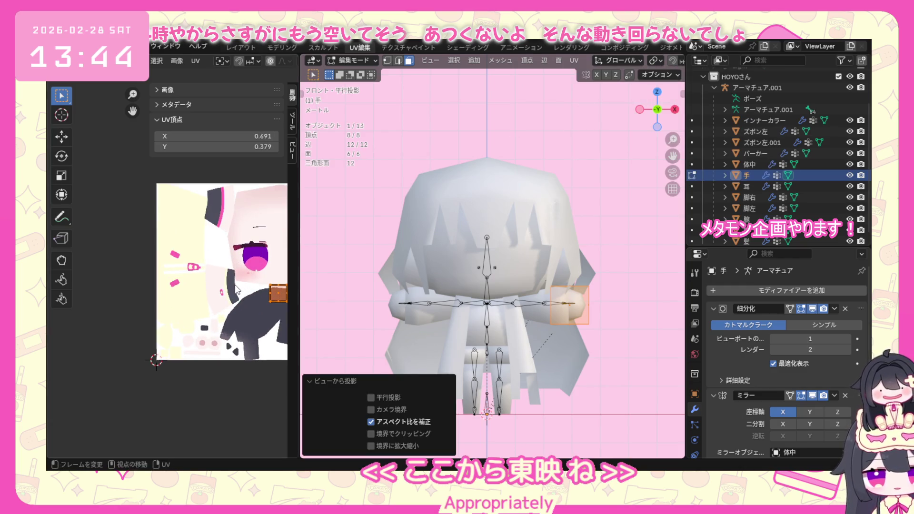
Move and shrink the hand island onto a skin spot, then select all objects in Object Mode.
key("g")
left_click(259, 312)
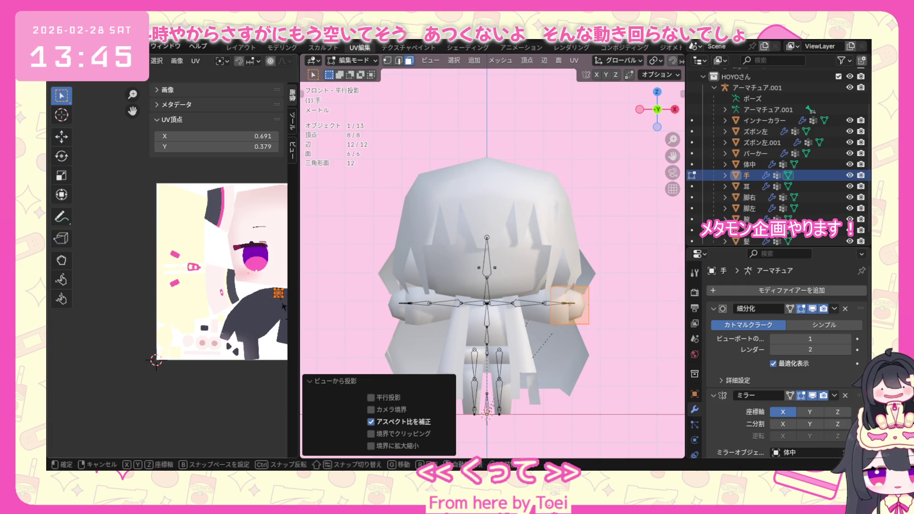
left_click(275, 304)
key("g")
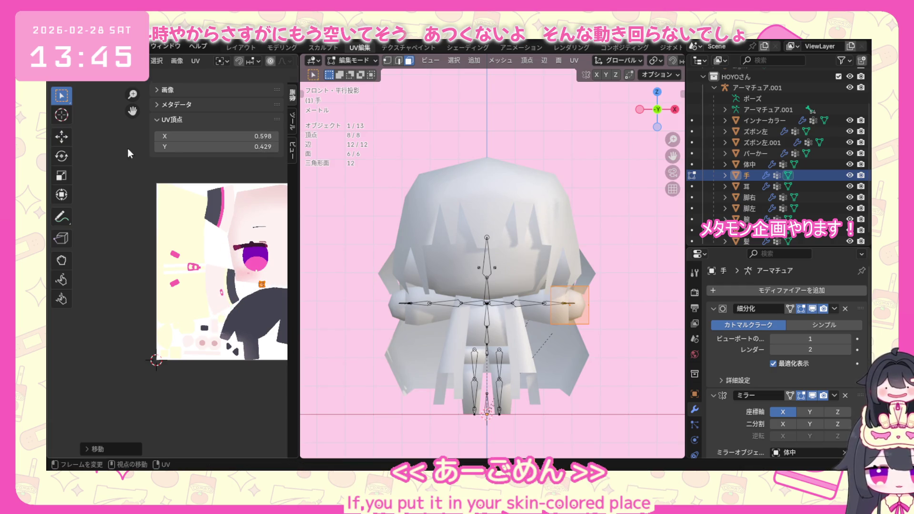
left_click(352, 60)
key("a")
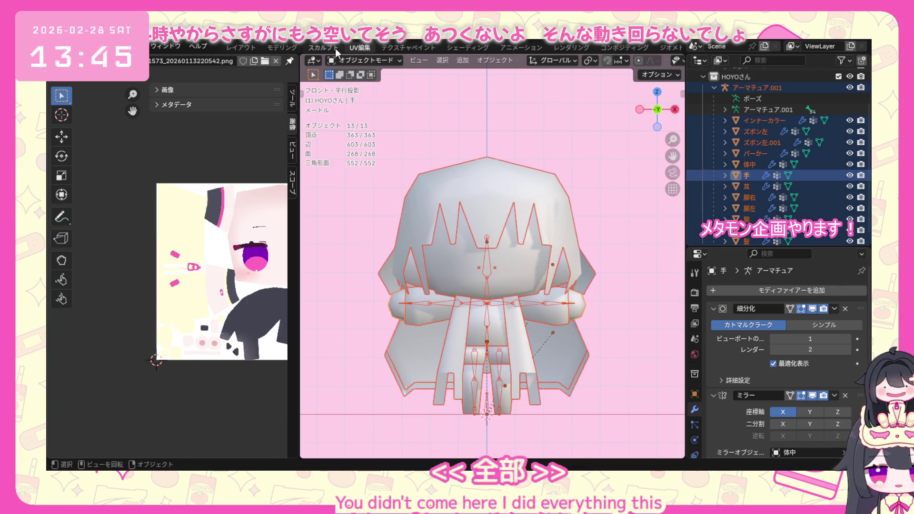
Enter Edit Mode with all character objects and widen the UV editor.
left_click(361, 60)
left_click(367, 85)
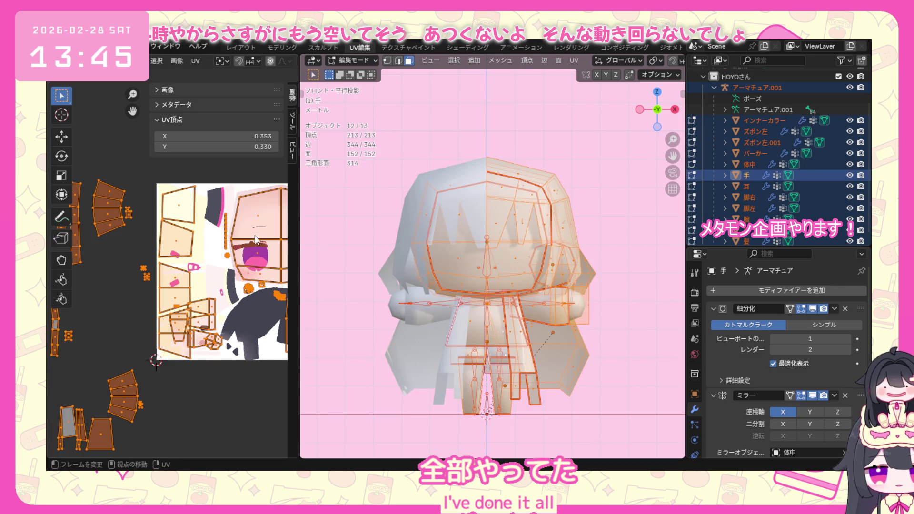
scroll(256, 238, "down", 3)
scroll(218, 269, "up", 1)
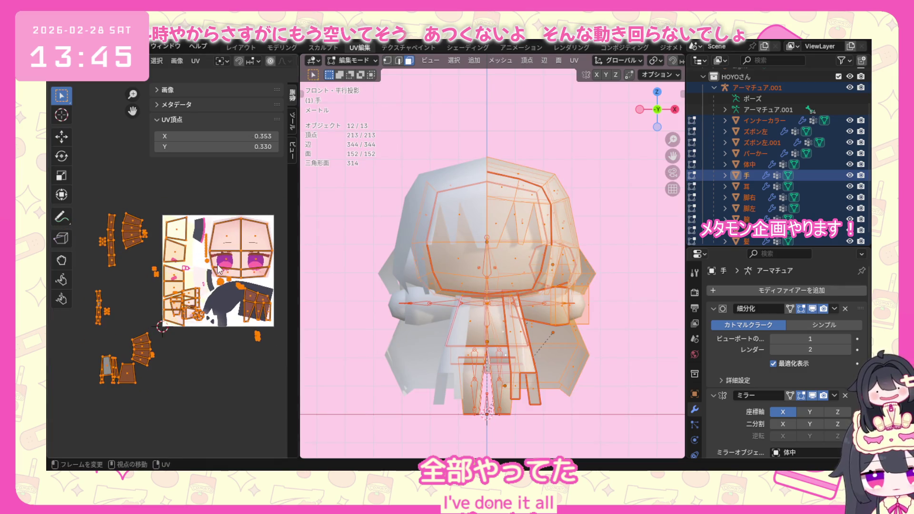
left_click_drag(298, 247, 586, 300)
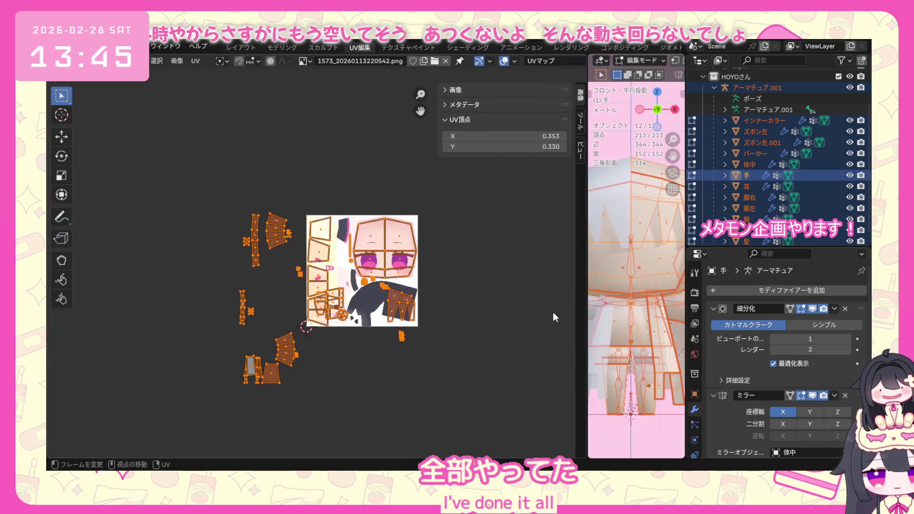
scroll(443, 390, "up", 1)
scroll(386, 357, "up", 1)
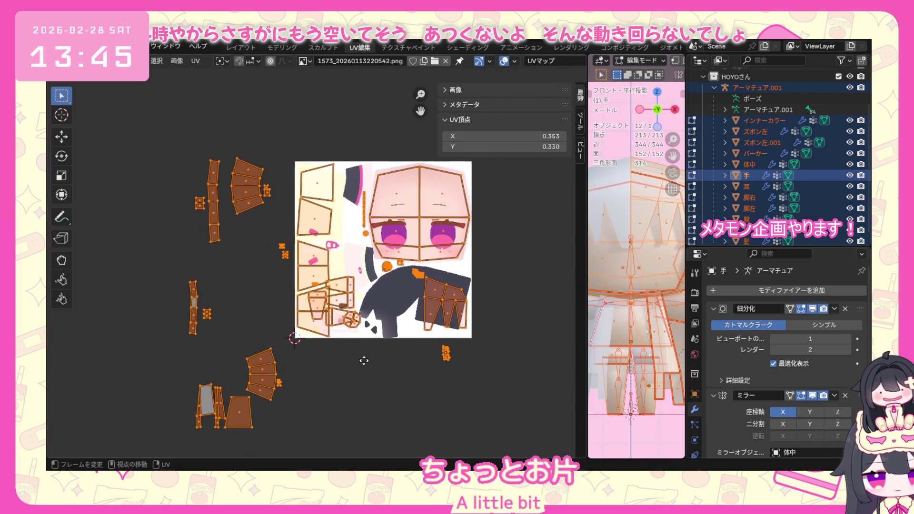
Move two small stray UV islands onto the texture image.
left_click_drag(439, 332, 441, 331)
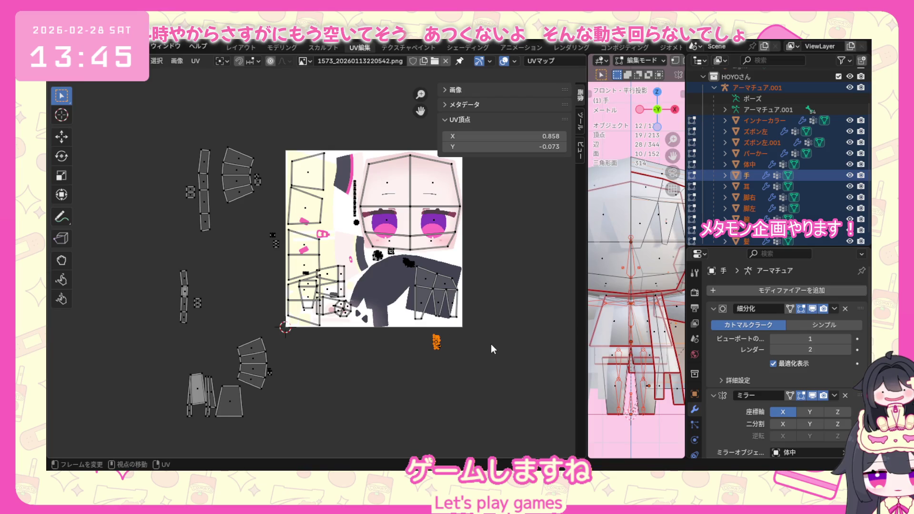
scroll(632, 348, "down", 3)
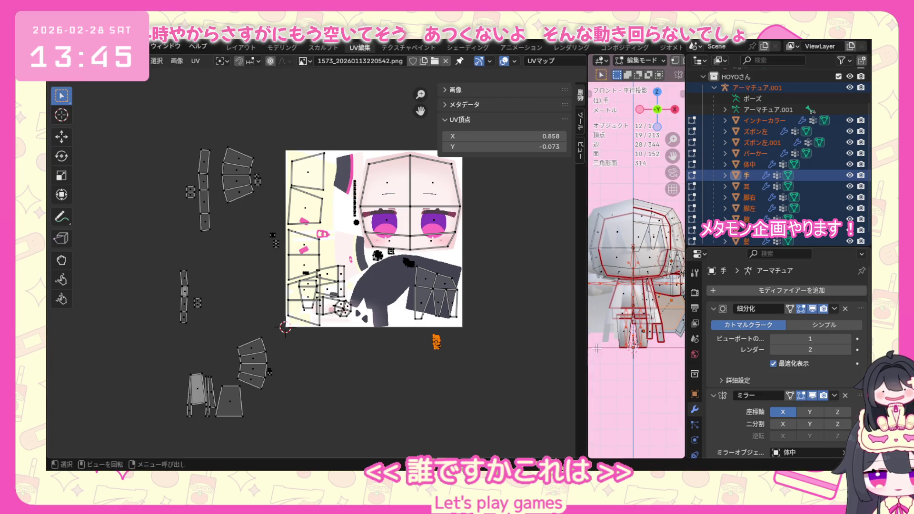
scroll(471, 349, "up", 2)
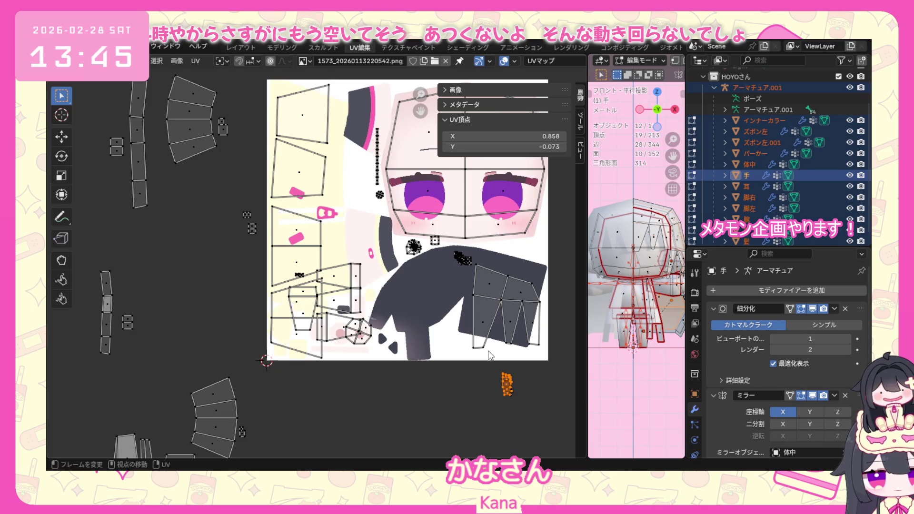
key("g")
left_click(443, 306)
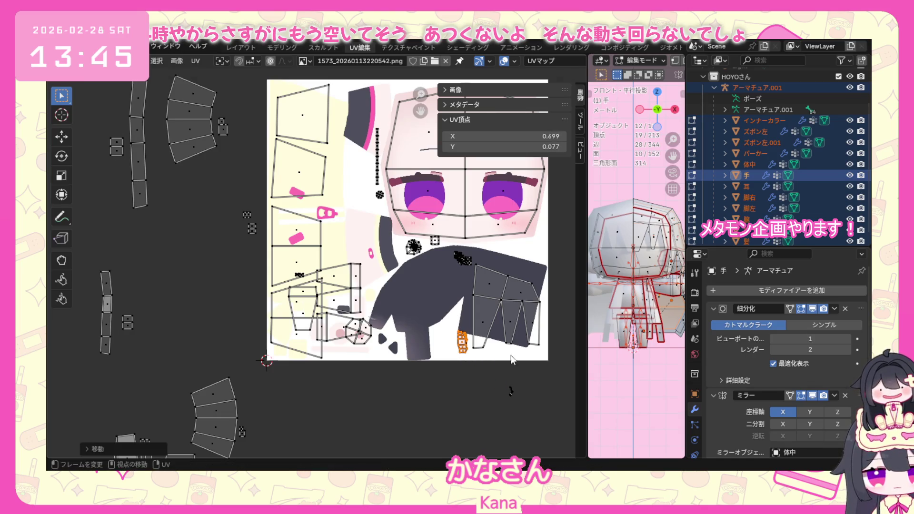
left_click_drag(512, 388, 505, 397)
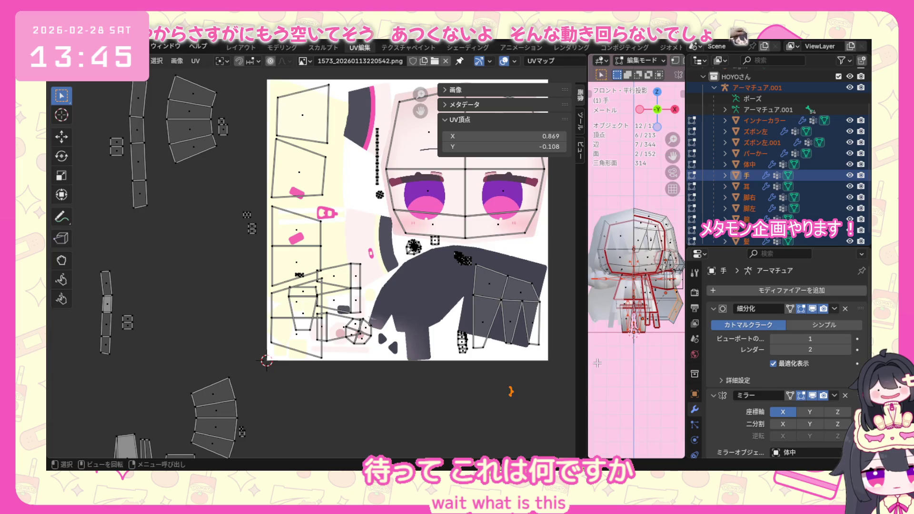
key("g")
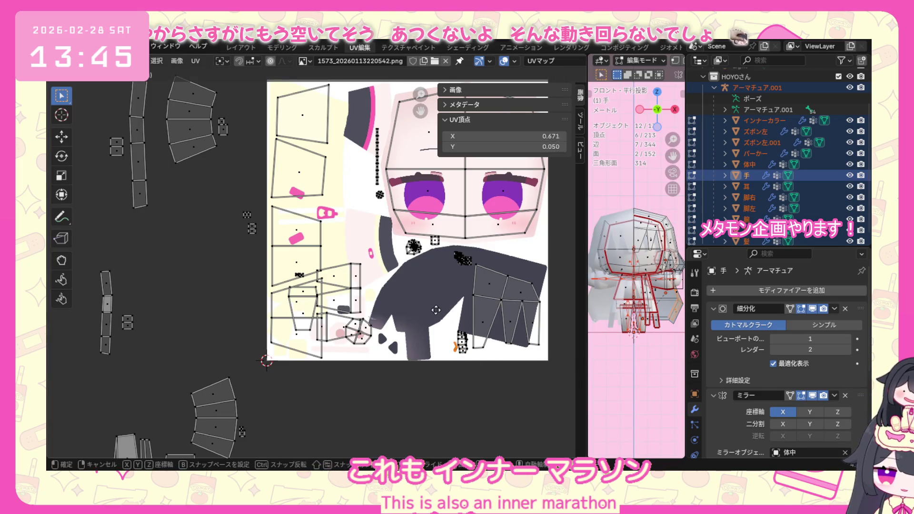
left_click(442, 316)
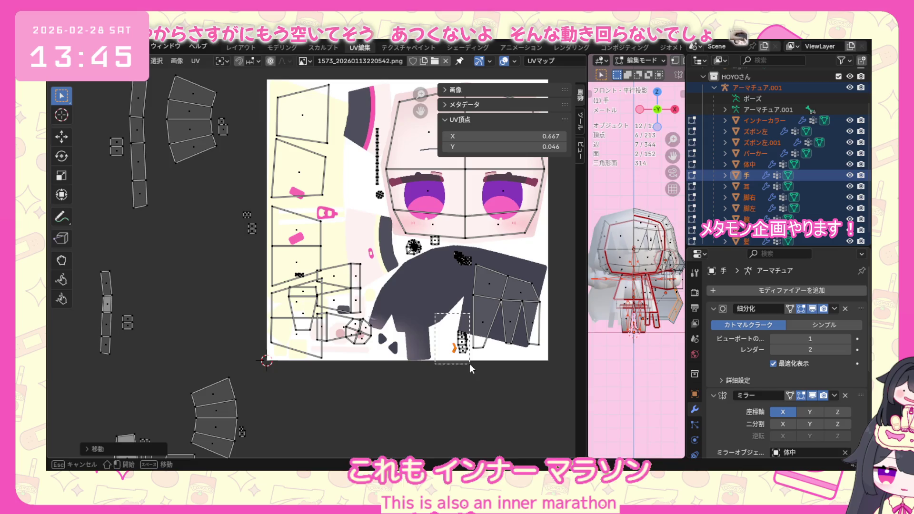
Move two more small islands, one to the right edge of the clothing area.
left_click_drag(470, 362, 468, 365)
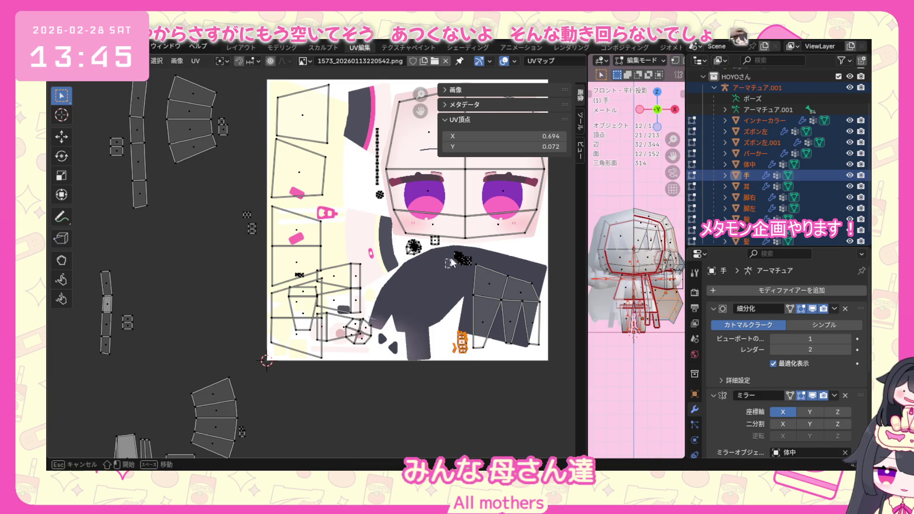
key("g")
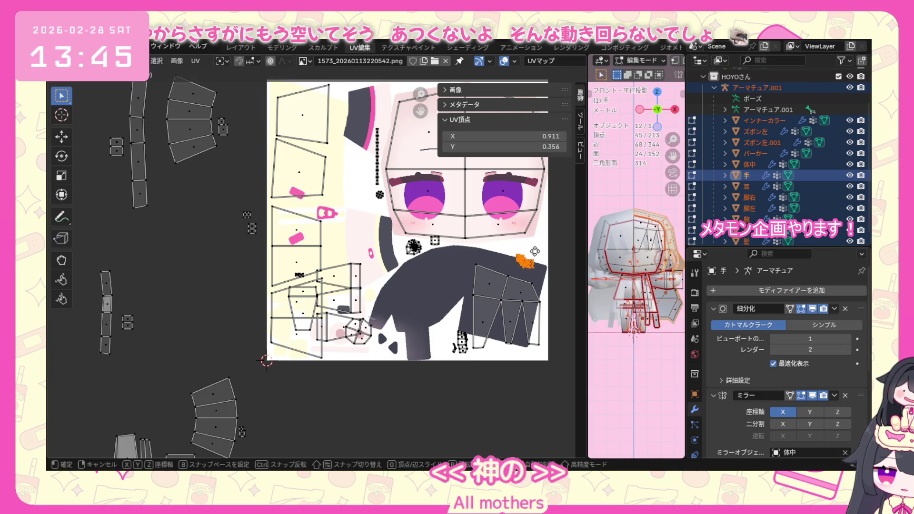
left_click(544, 270)
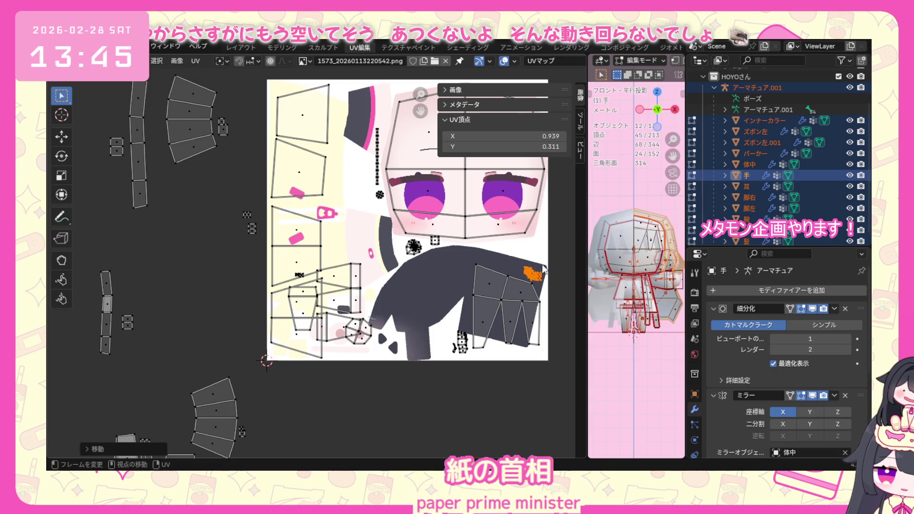
left_click(432, 244)
key("g")
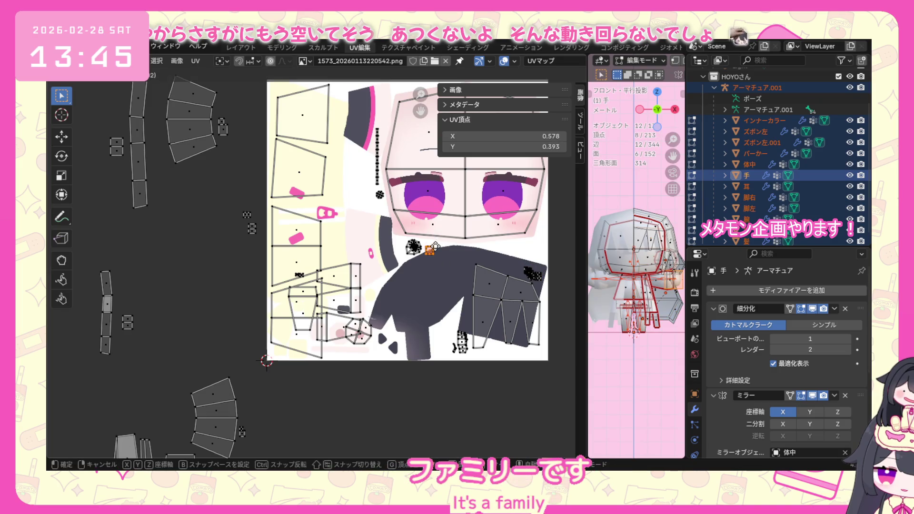
left_click(433, 243)
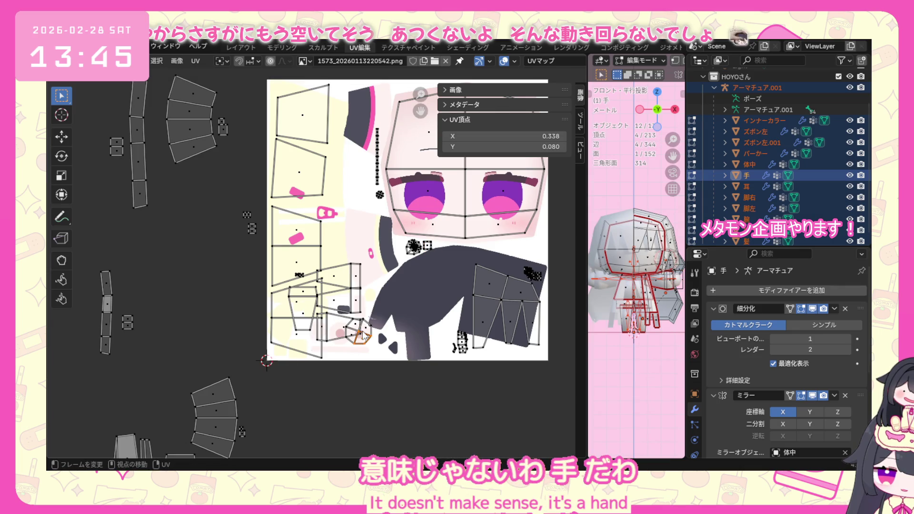
Shrink a small island onto the dark clothing area and select the large clothing island.
key("s")
left_click(365, 332)
key("g")
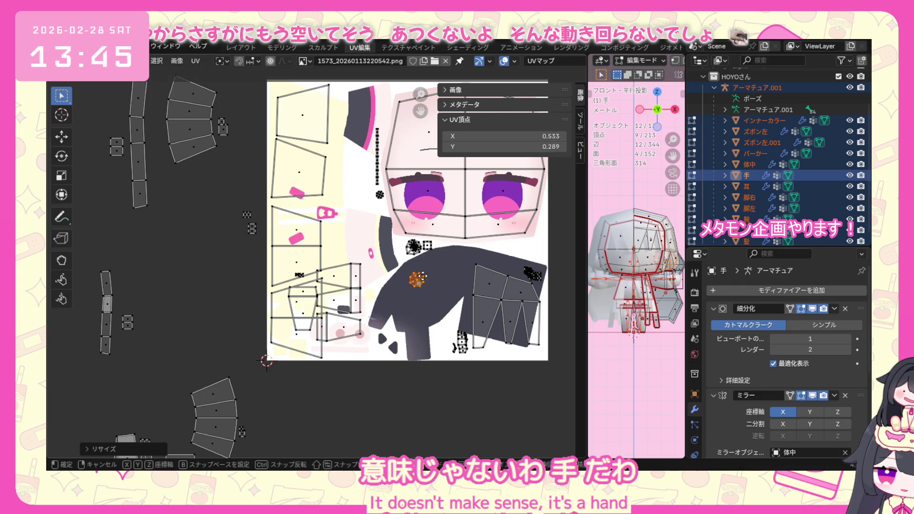
left_click(456, 266)
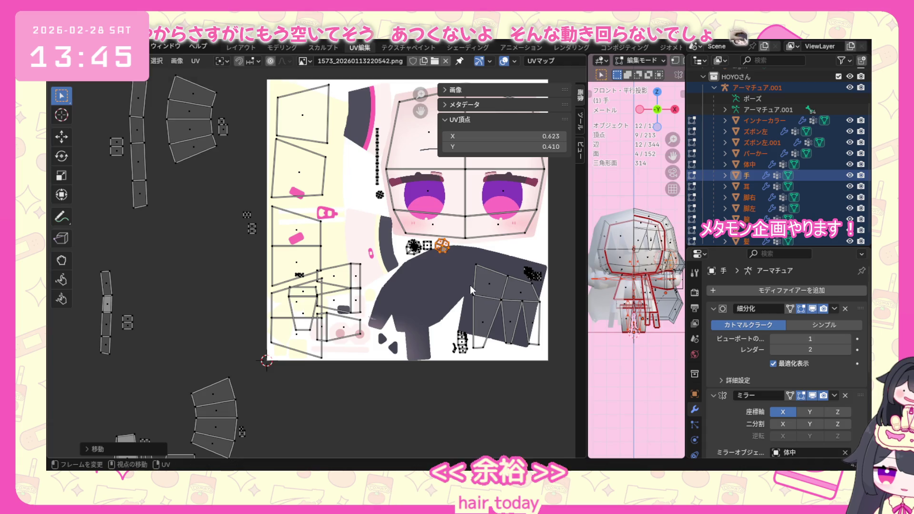
left_click(461, 360)
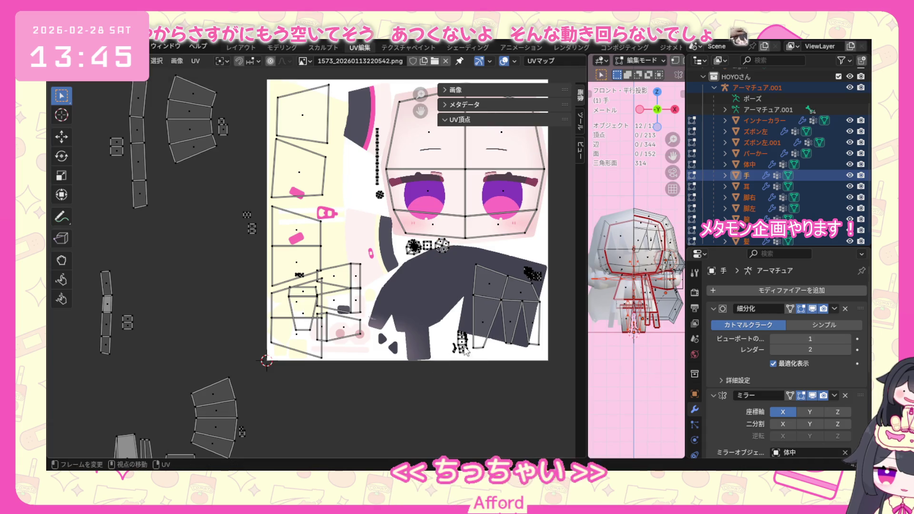
key("l")
key("g")
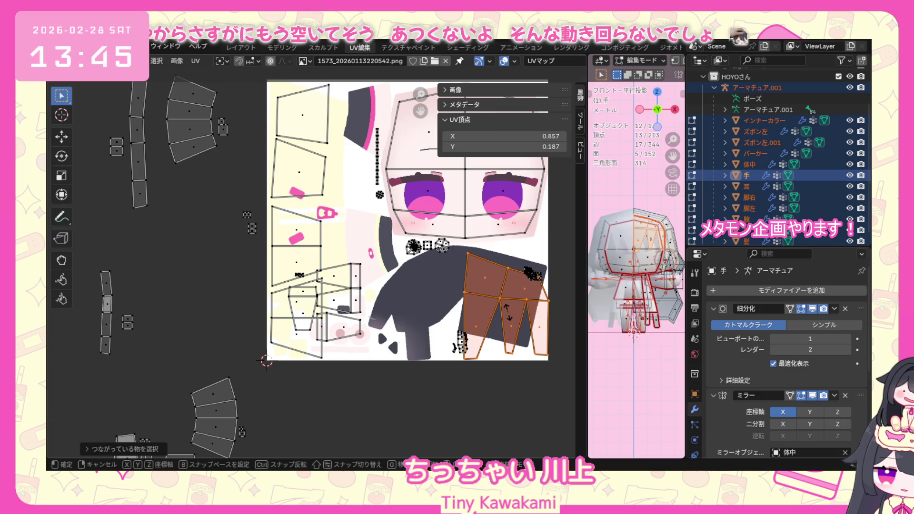
Nudge the clothing island up and select the whole lower-right UV island.
left_click(507, 309)
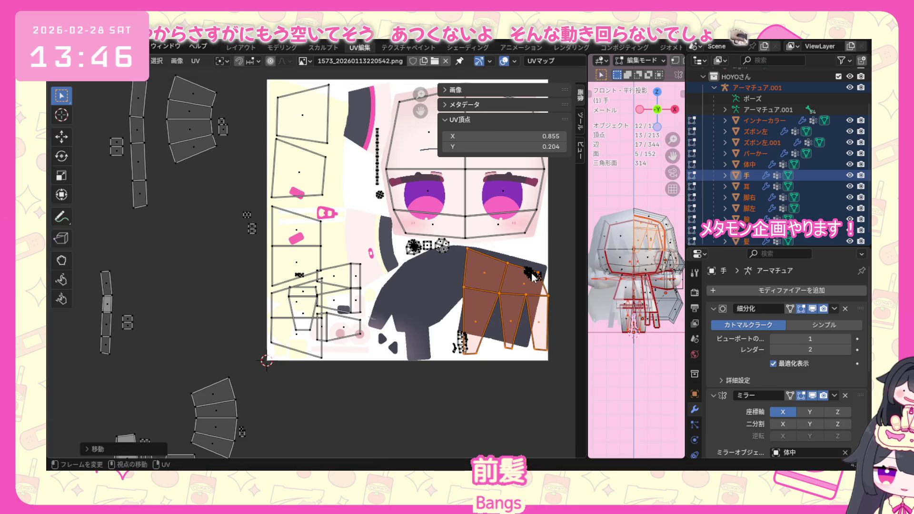
left_click(547, 270)
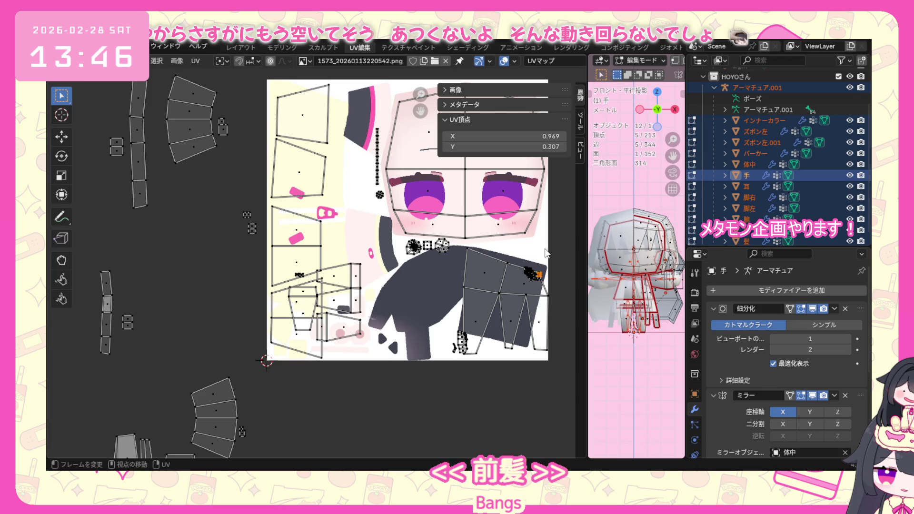
left_click(407, 363)
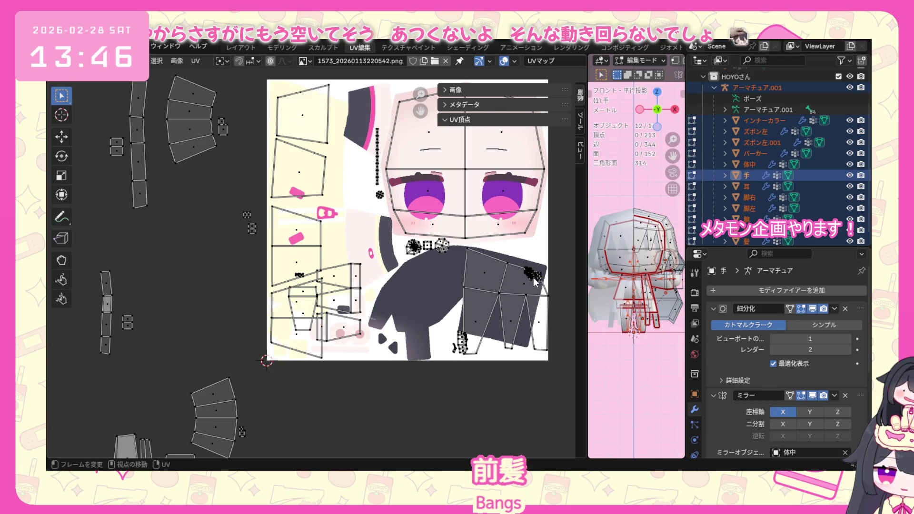
key("l")
scroll(548, 260, "up", 1)
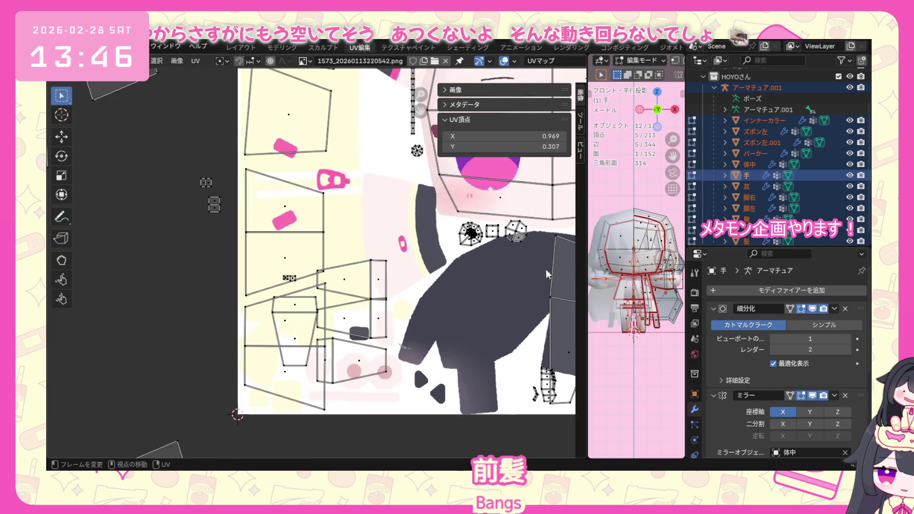
scroll(458, 305, "down", 2)
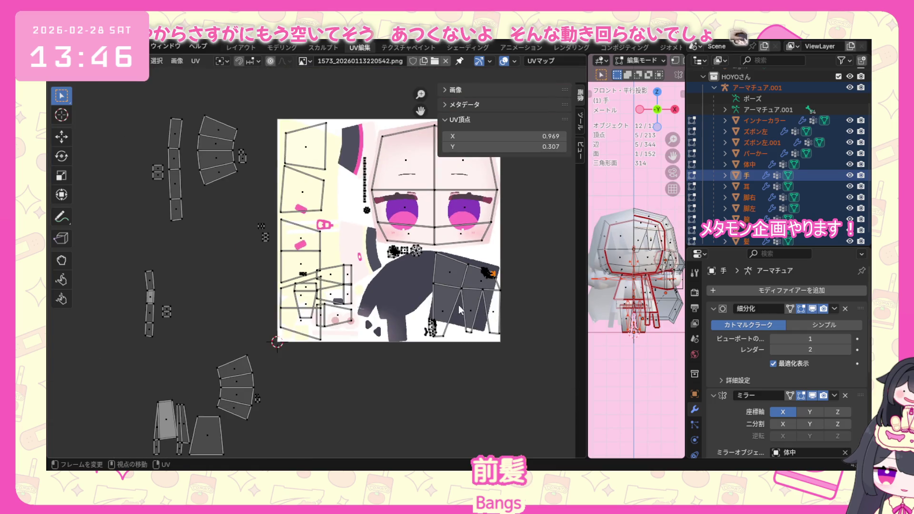
left_click(491, 299)
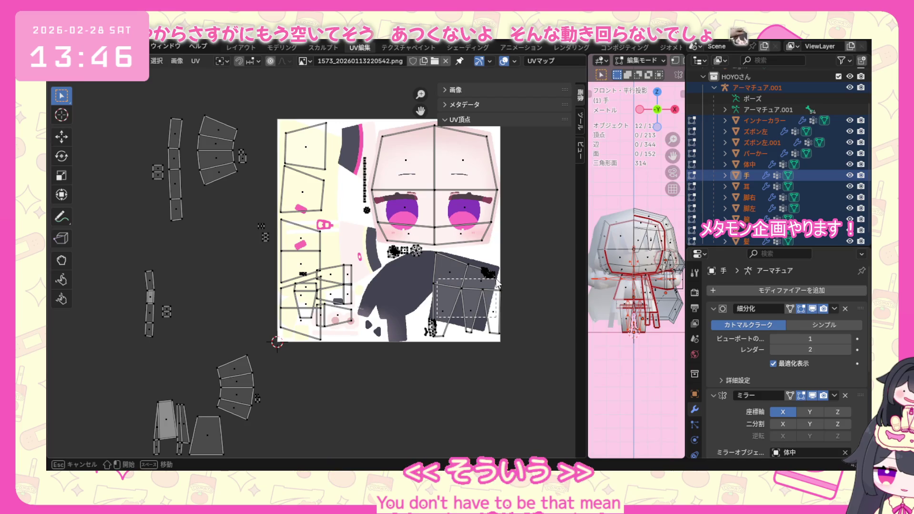
left_click_drag(497, 279, 445, 288)
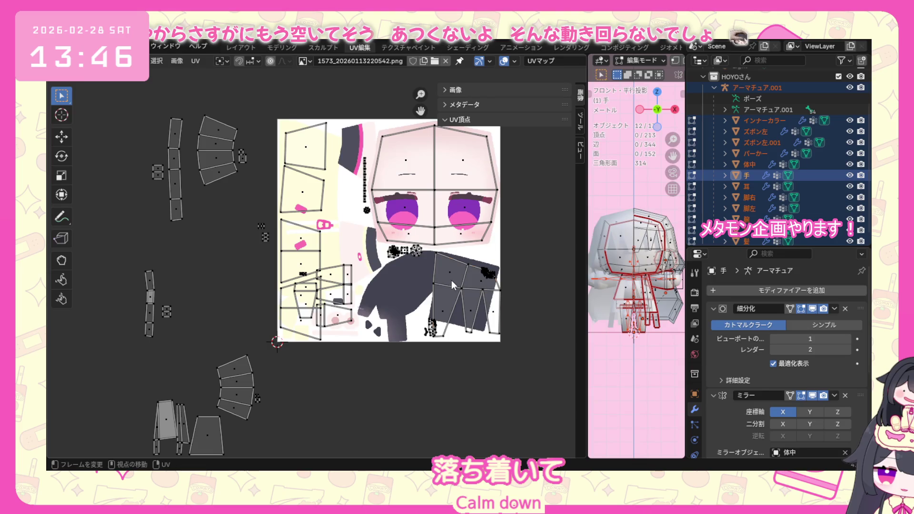
key("l")
Rotate and shrink the lower-right island, then move the dark island higher on the texture.
key("r")
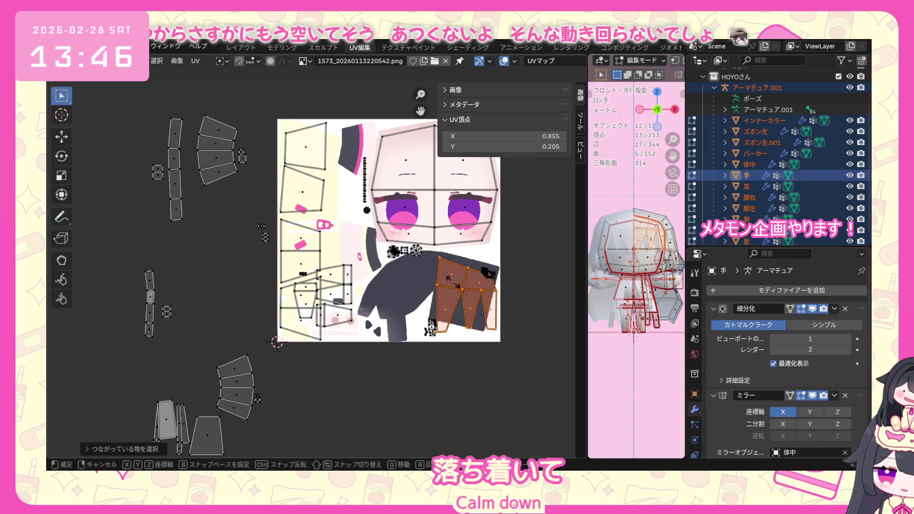
key("s")
left_click(473, 270)
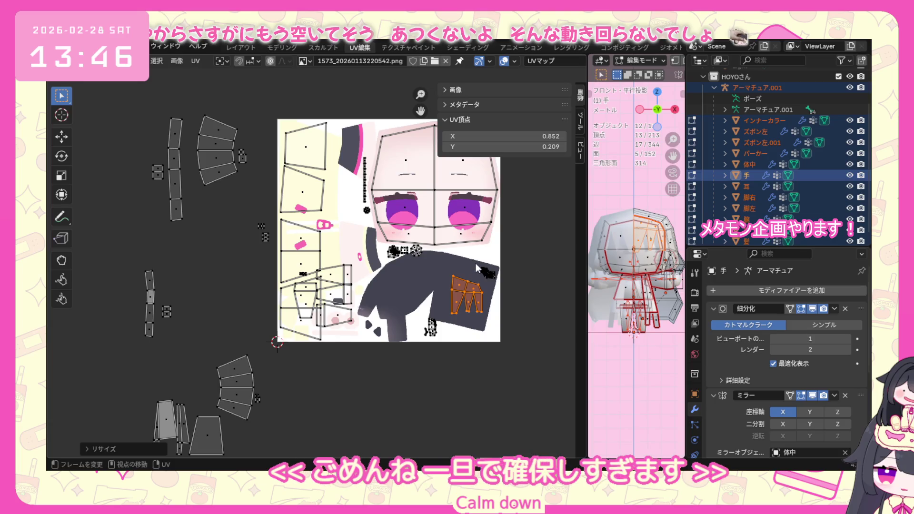
left_click_drag(476, 264, 509, 283)
key("g")
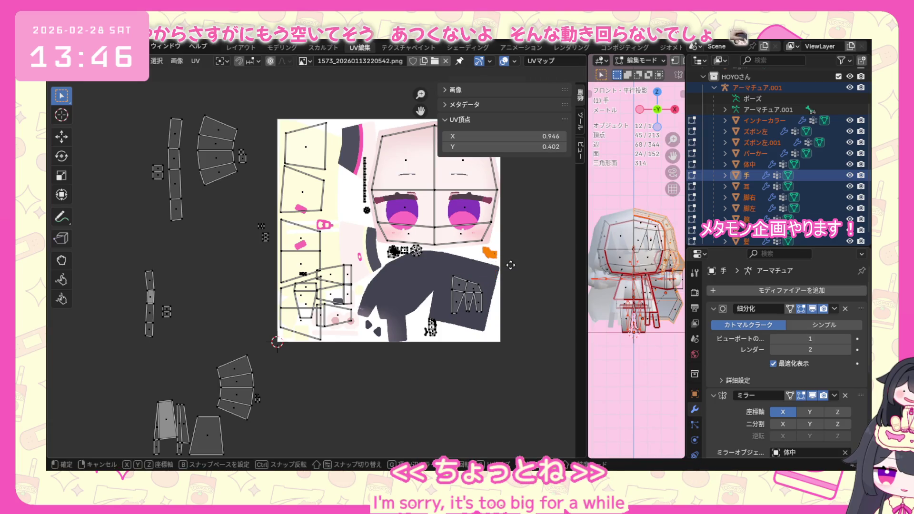
left_click(511, 266)
scroll(315, 268, "up", 1)
left_click(207, 125)
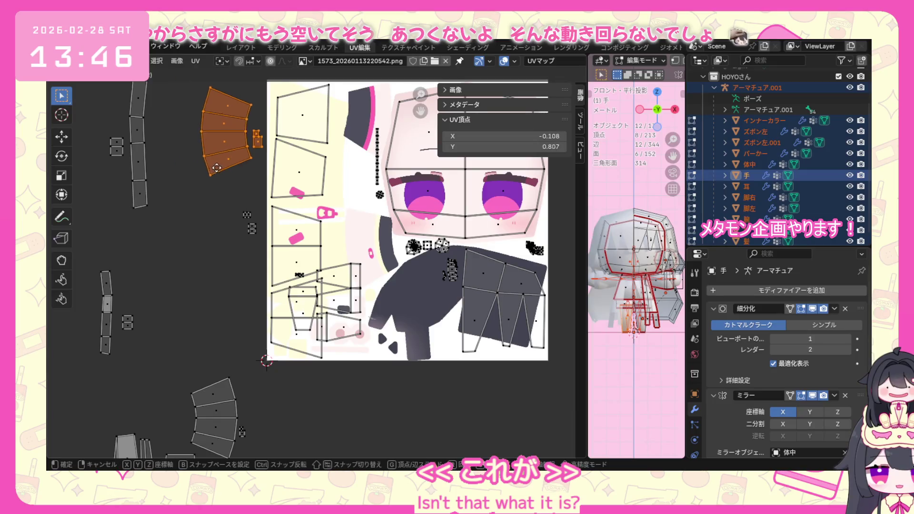
Move the two fan-shaped islands onto the texture beside the face.
key("g")
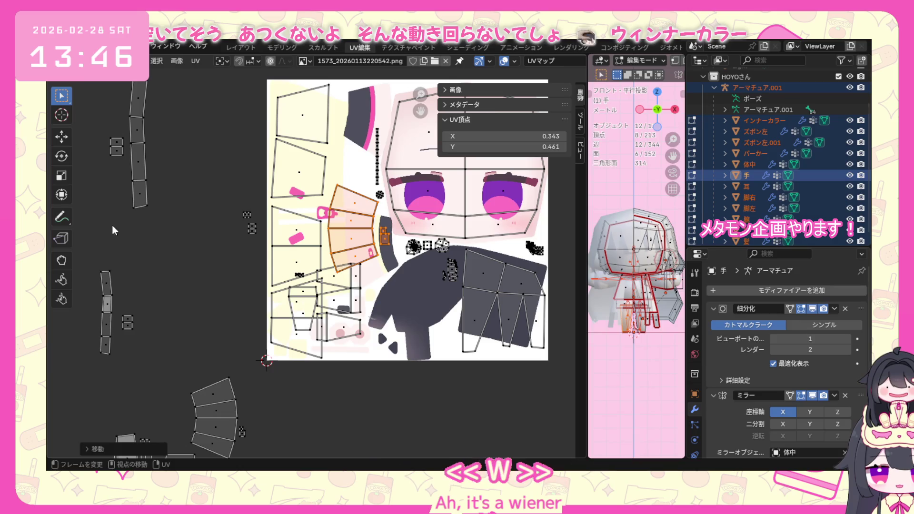
key("Return")
left_click(214, 417)
key("g")
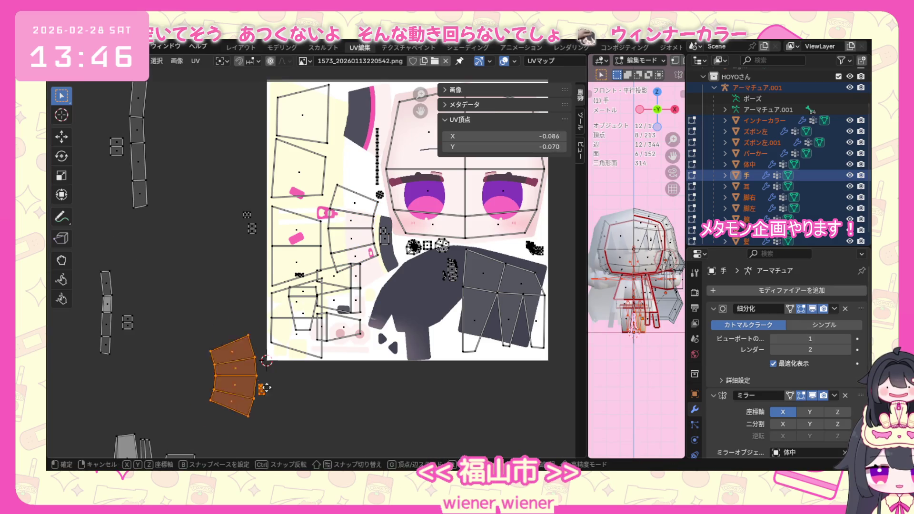
left_click(386, 140)
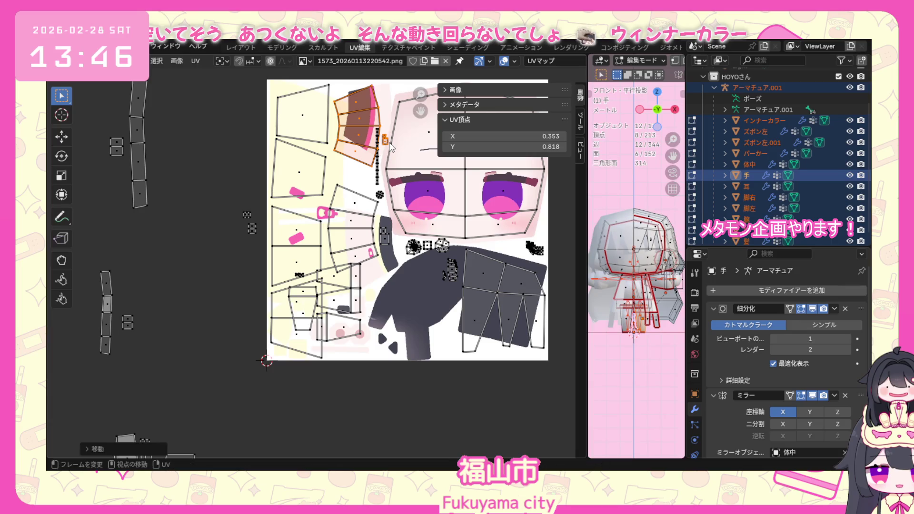
Shrink and reposition the narrow vertical strip and a small piece near the dark island.
left_click(380, 178)
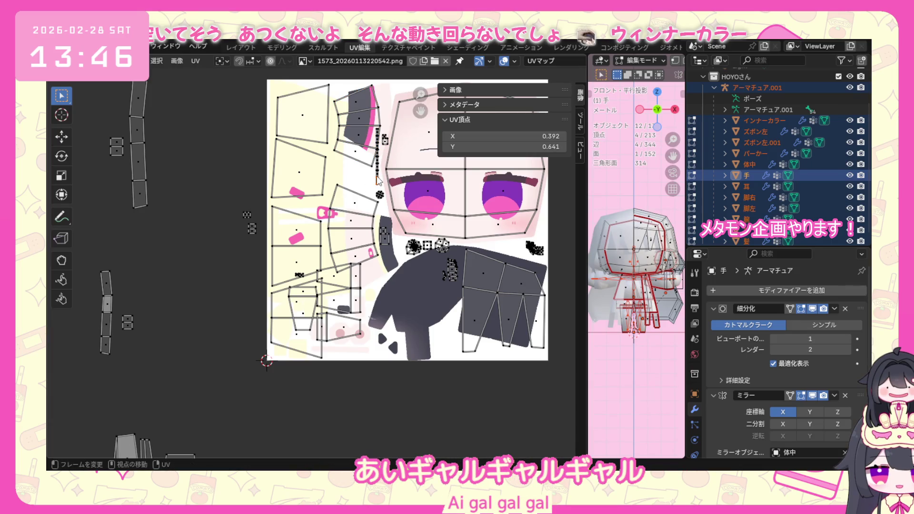
key("ctrl+l")
key("g")
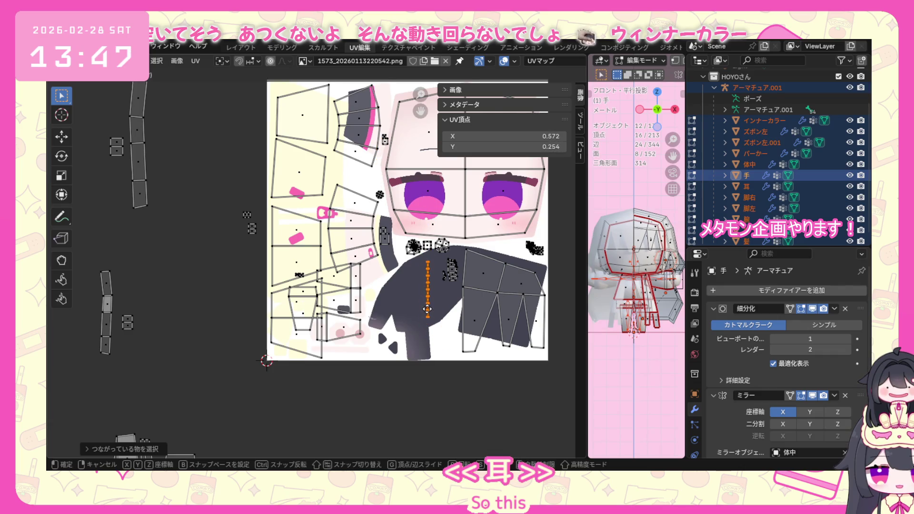
left_click(427, 308)
key("s")
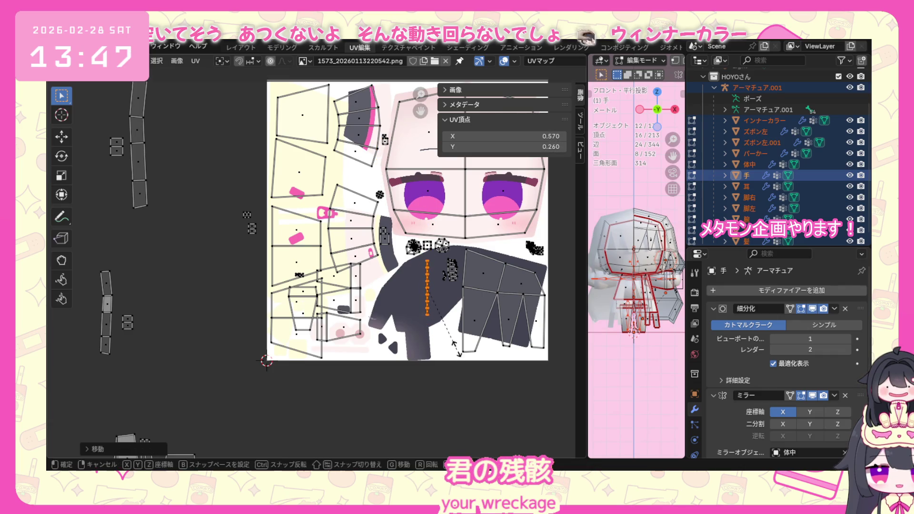
left_click(434, 296)
key("g")
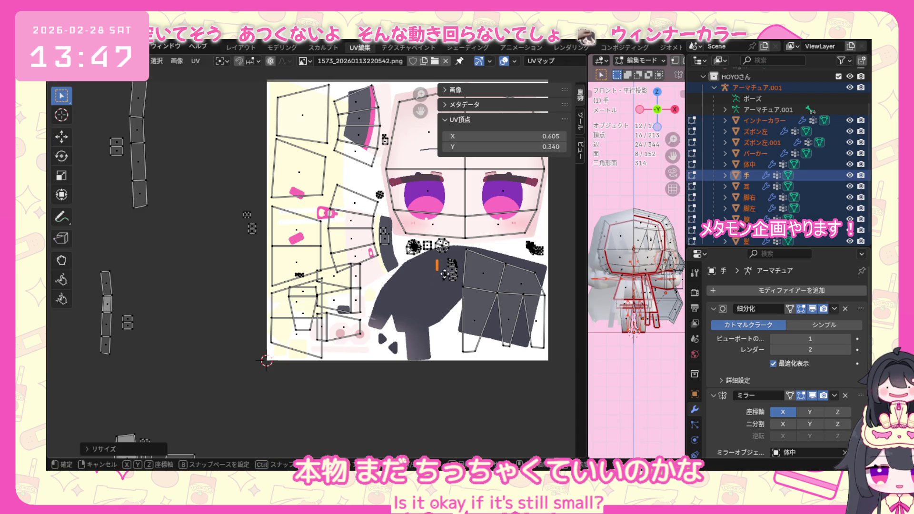
left_click(461, 256)
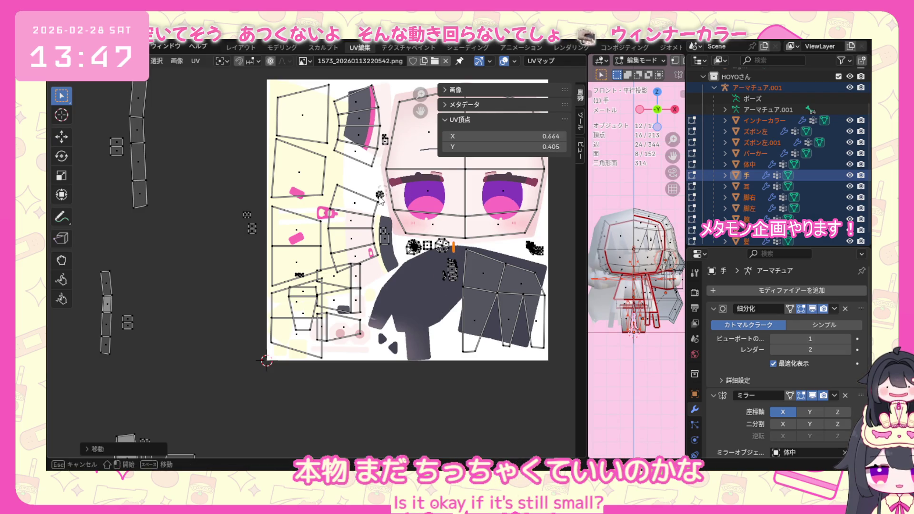
left_click_drag(434, 238, 457, 256)
key("g")
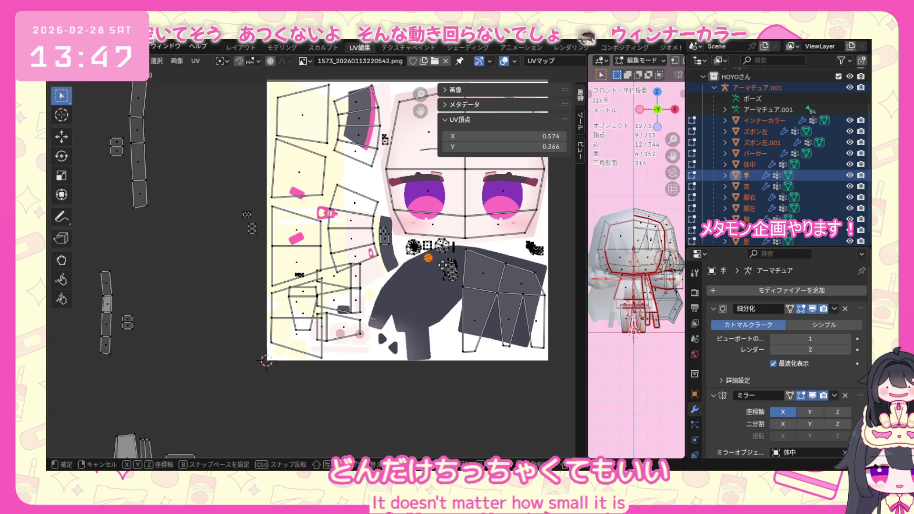
left_click(432, 245)
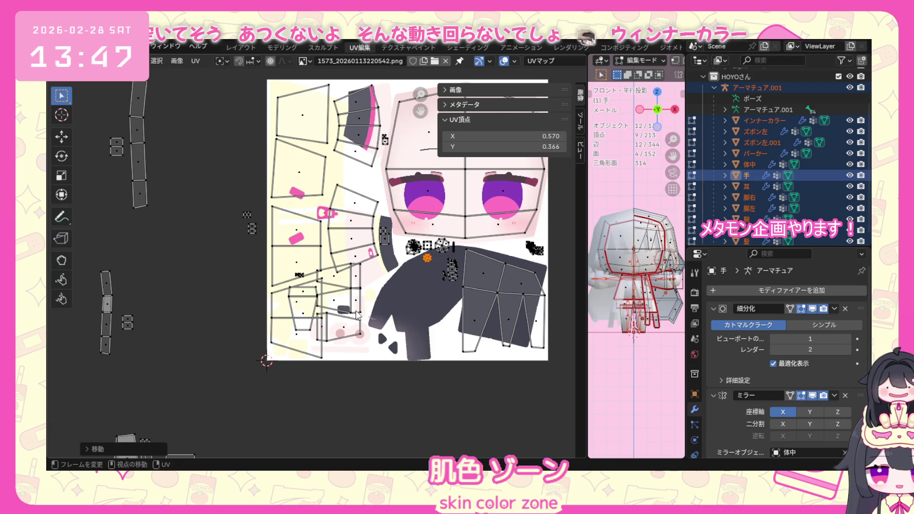
Rearrange the skin-coloured islands on the lower-left and box-select the left strip.
key("l")
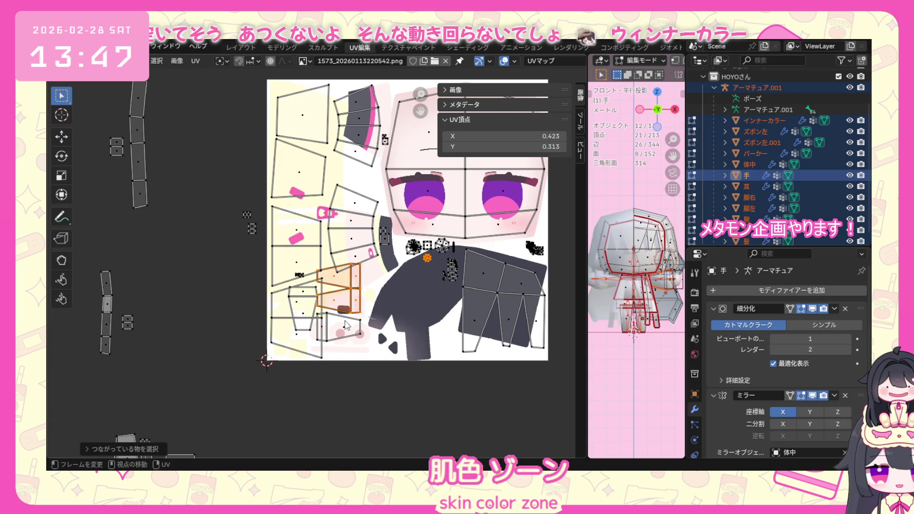
key("g")
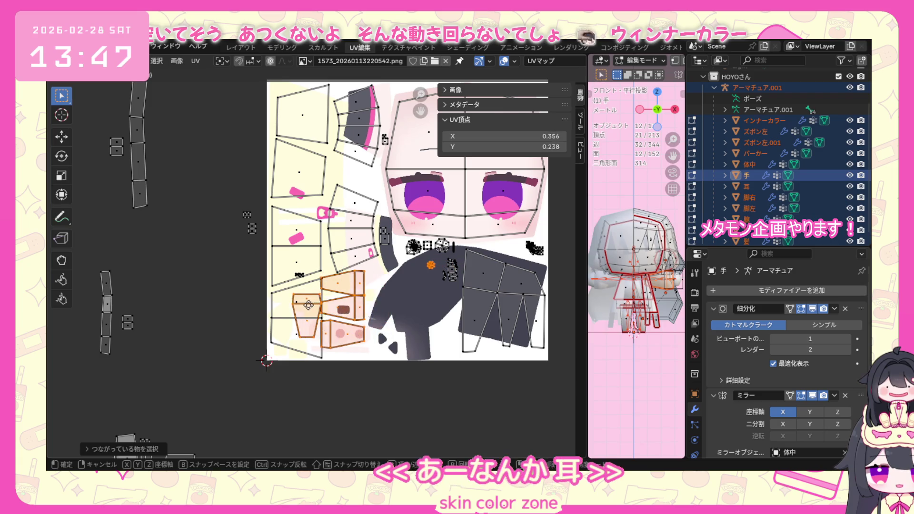
left_click(336, 309)
key("alt+a")
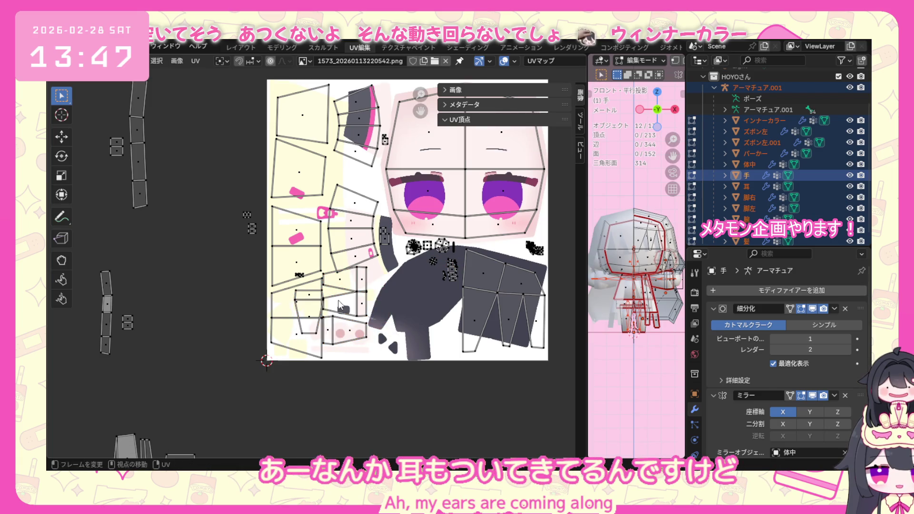
key("l")
key("l")
key("l")
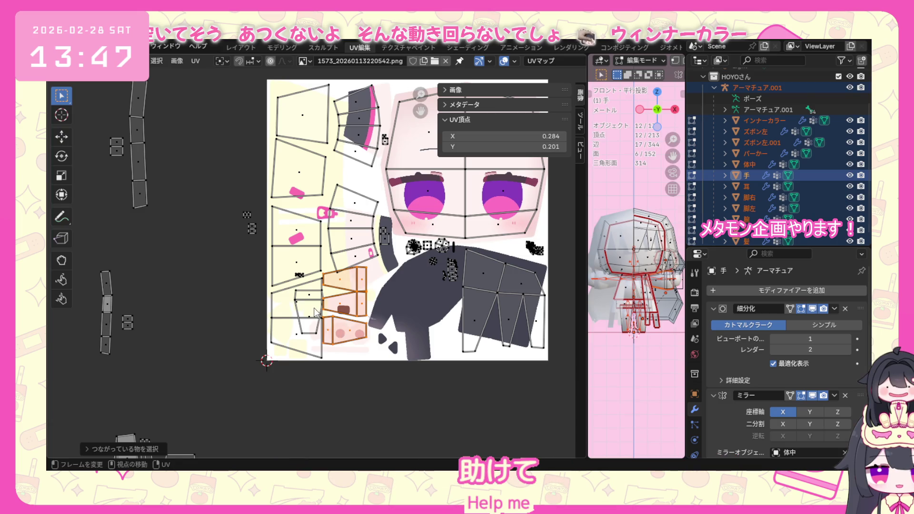
key("g")
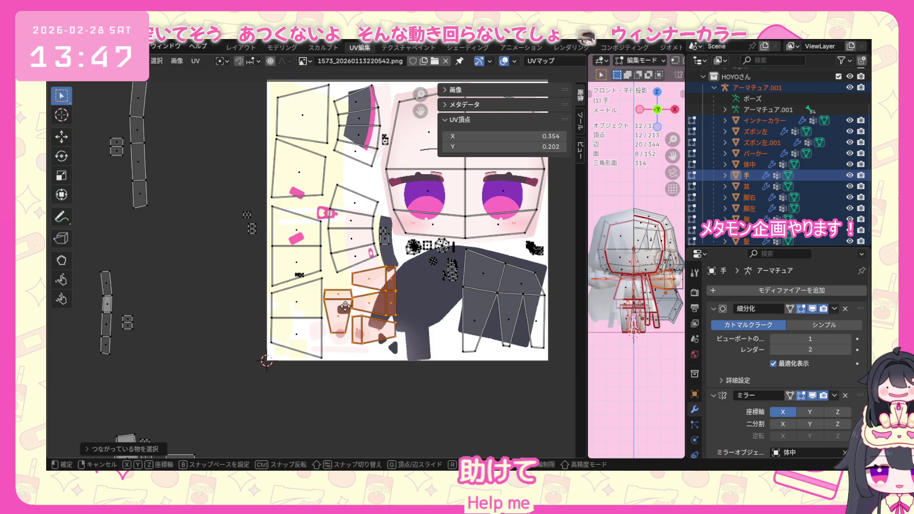
left_click(348, 302)
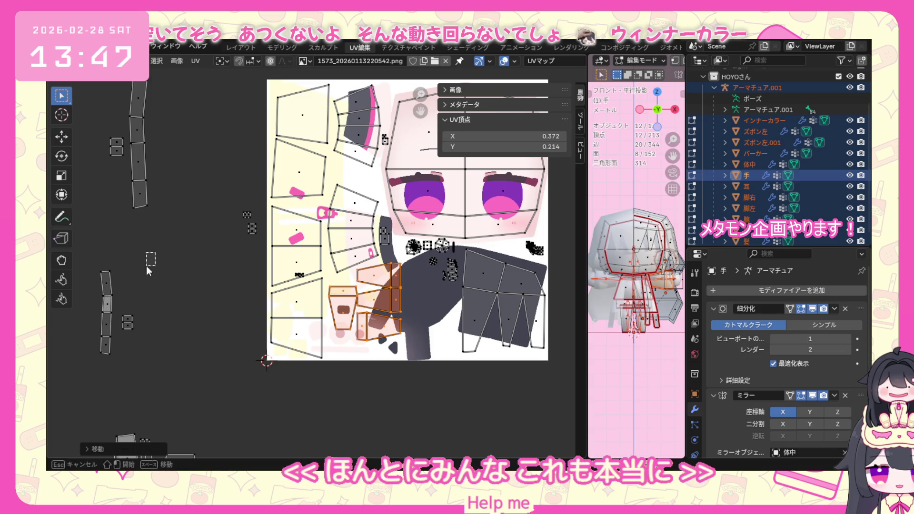
left_click_drag(152, 262, 93, 361)
left_click_drag(174, 260, 68, 389)
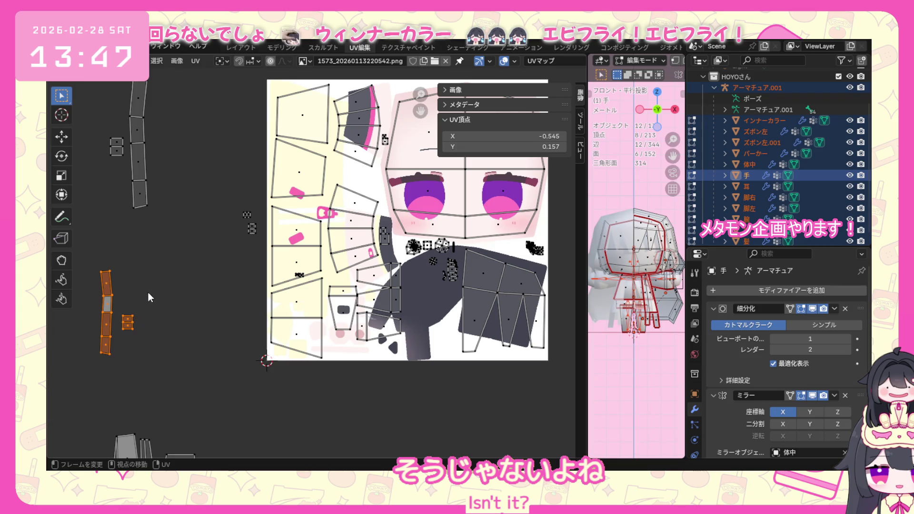
Rotate the strip level, place it along the texture bottom, then reposition the small block beside it.
key("r")
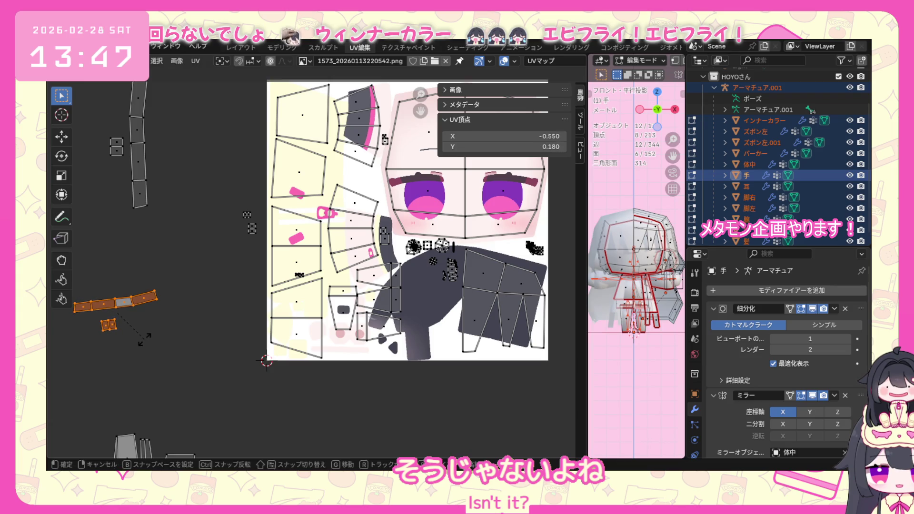
left_click(153, 326)
key("g")
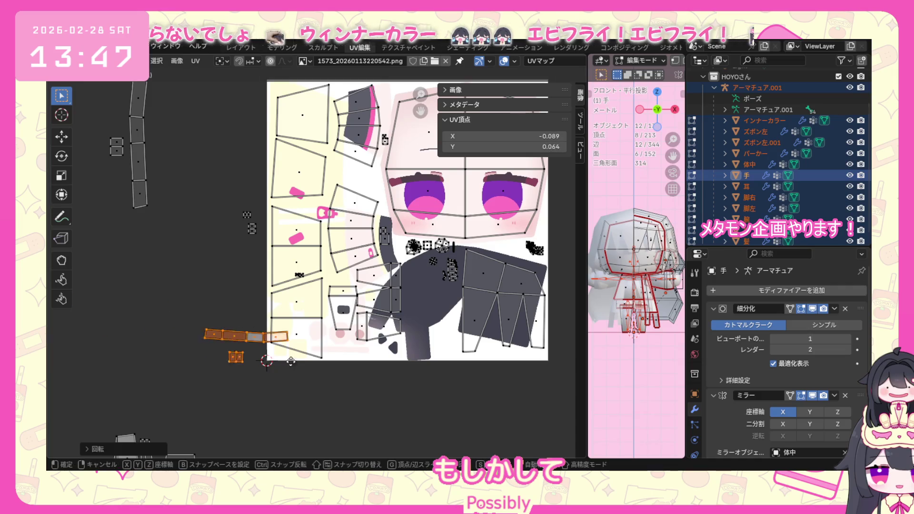
left_click(449, 372)
left_click(398, 378)
key("g")
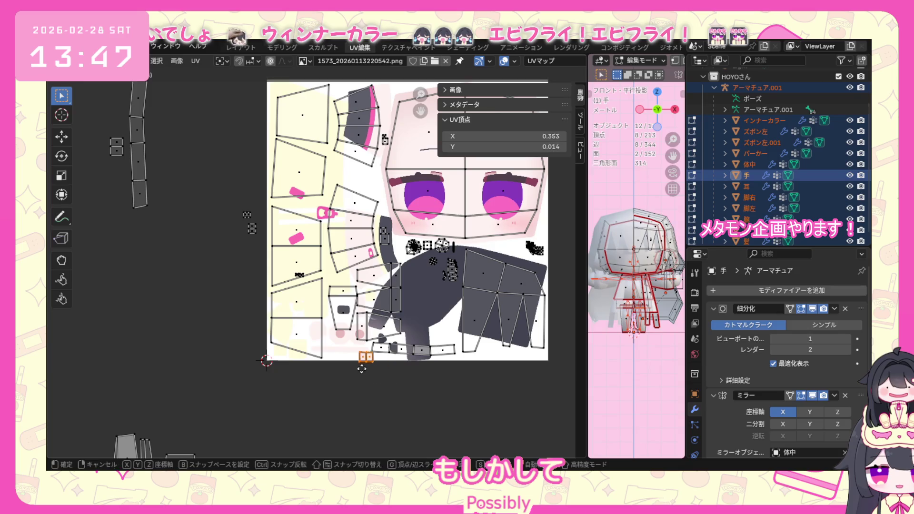
left_click(353, 360)
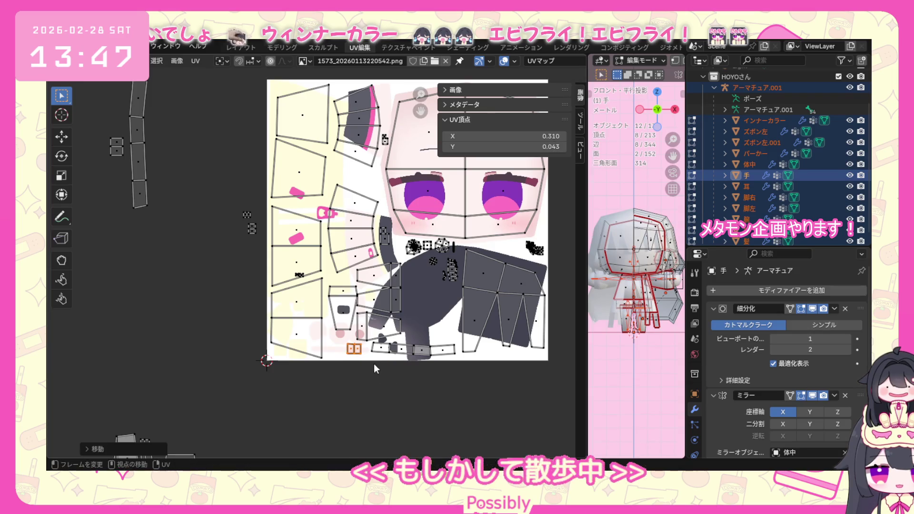
key("s")
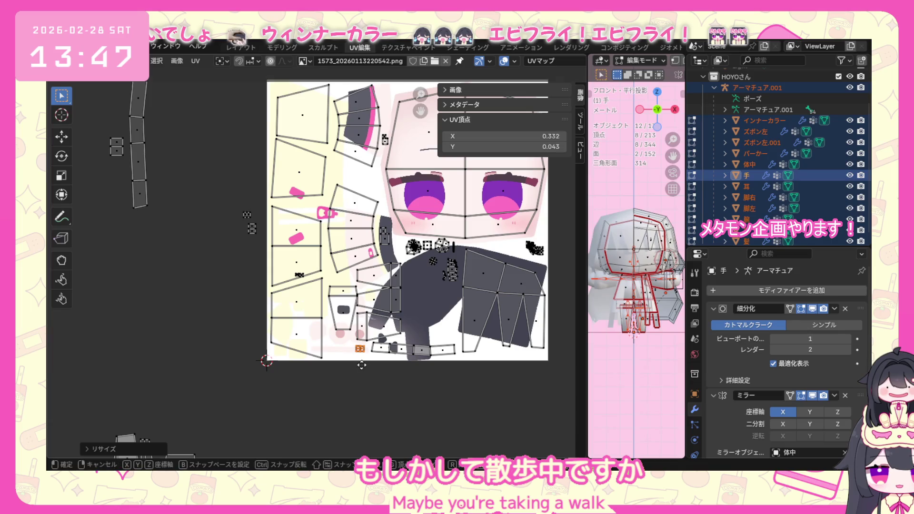
left_click(371, 366)
Resize the long top-left strip, stand it upright and move it onto the texture.
left_click_drag(129, 211, 166, 71)
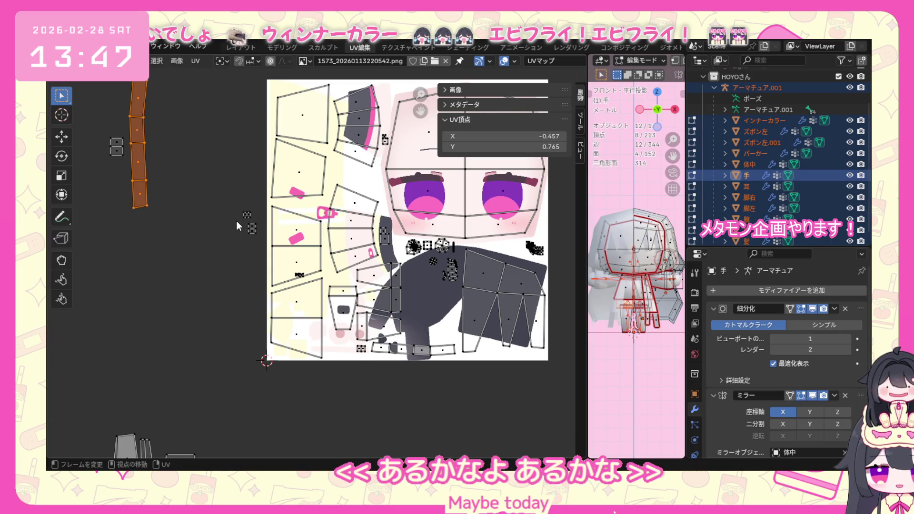
key("s")
left_click(200, 203)
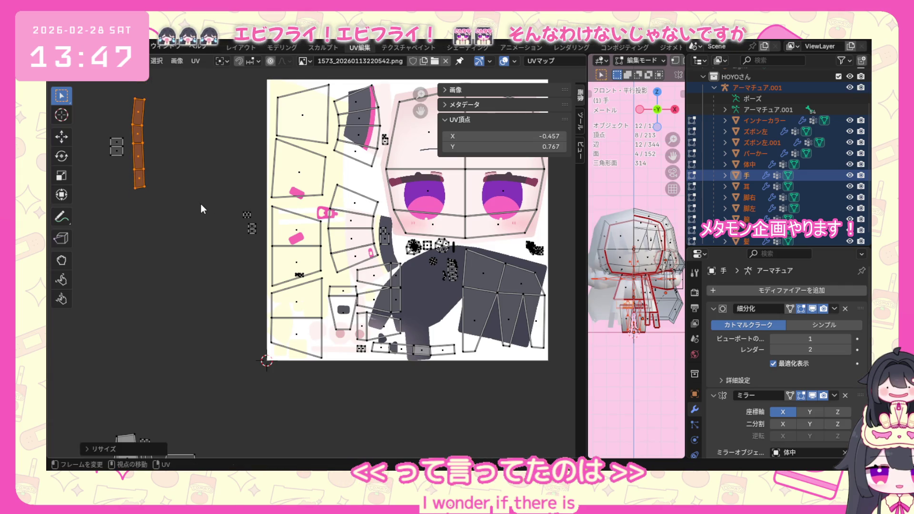
key("r")
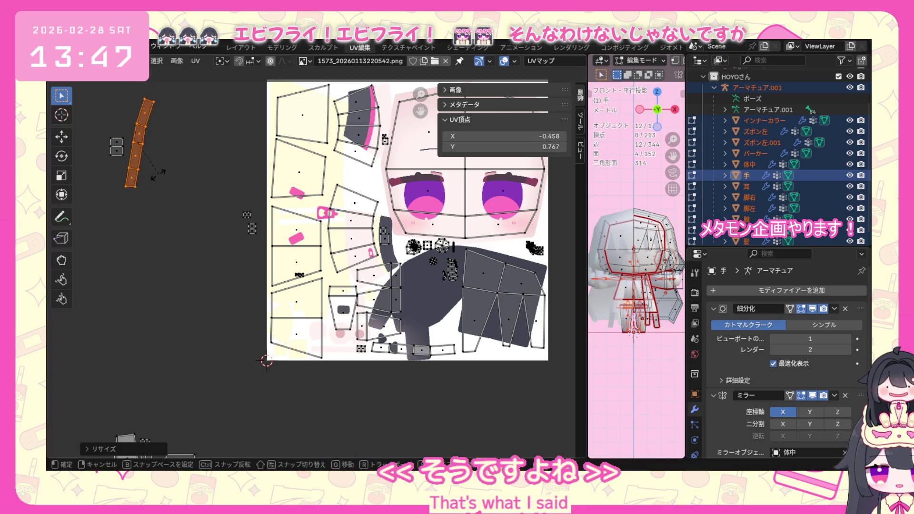
left_click(167, 176)
key("g")
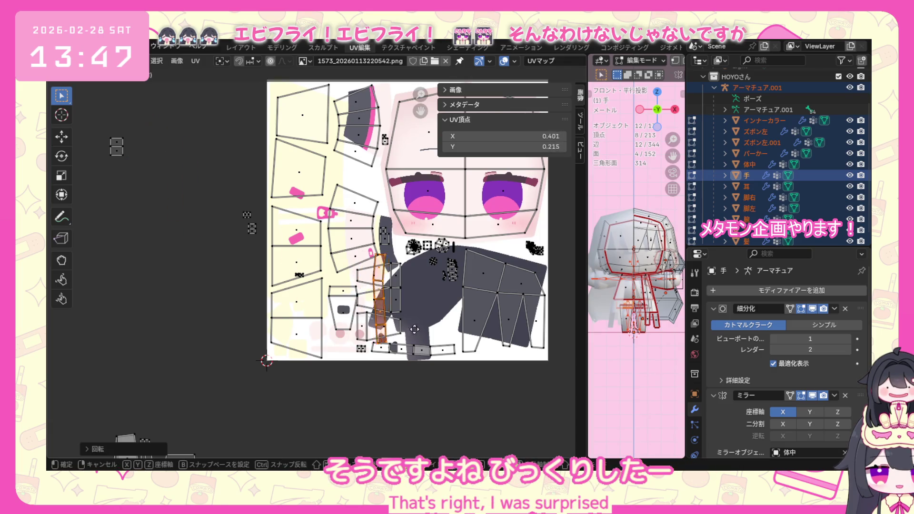
left_click(447, 342)
Turn the bottom strip upright, resize it and pack it among the dark hoodie islands.
left_click(440, 357)
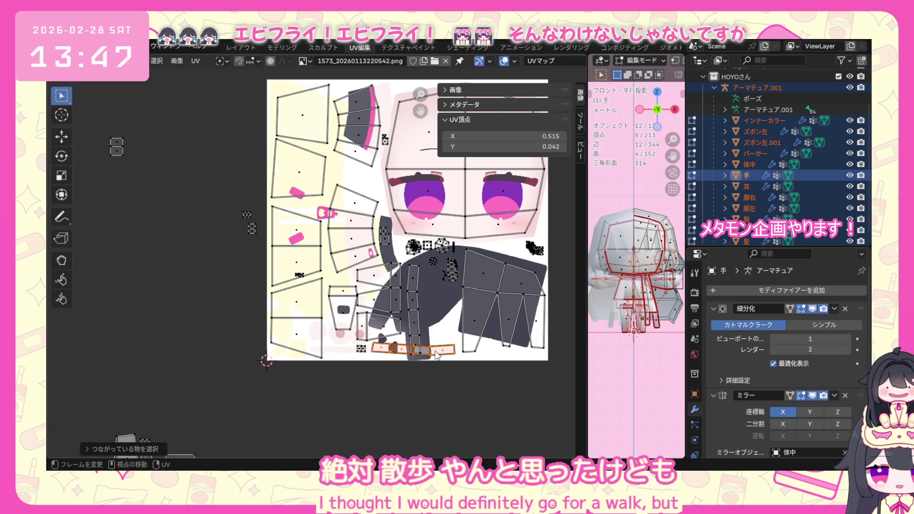
key("r")
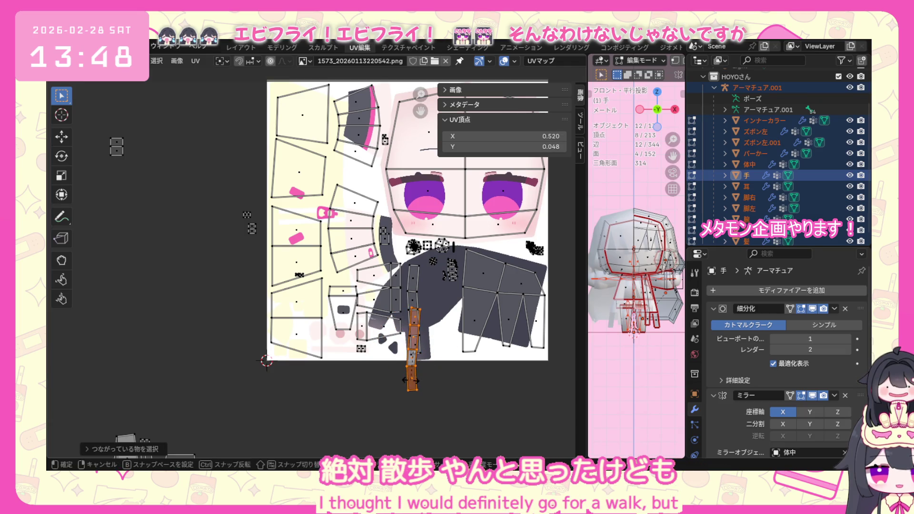
left_click(413, 377)
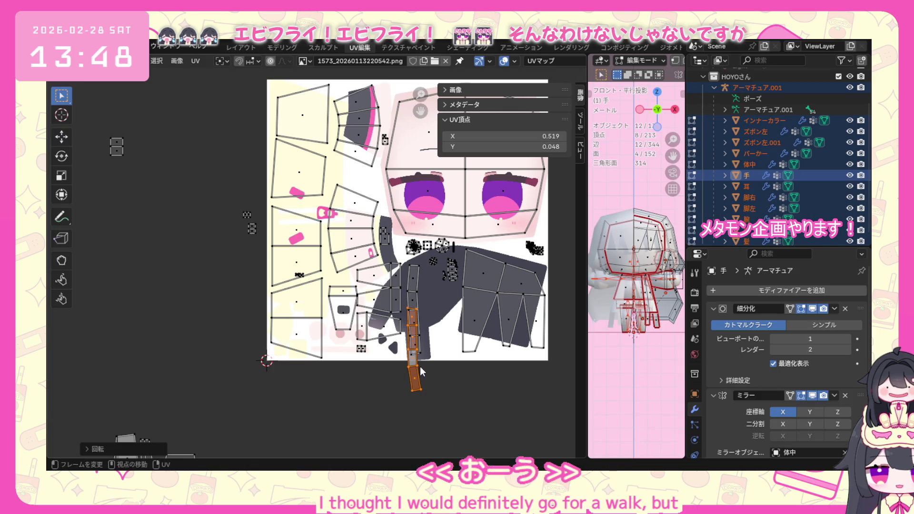
key("g")
left_click(436, 326)
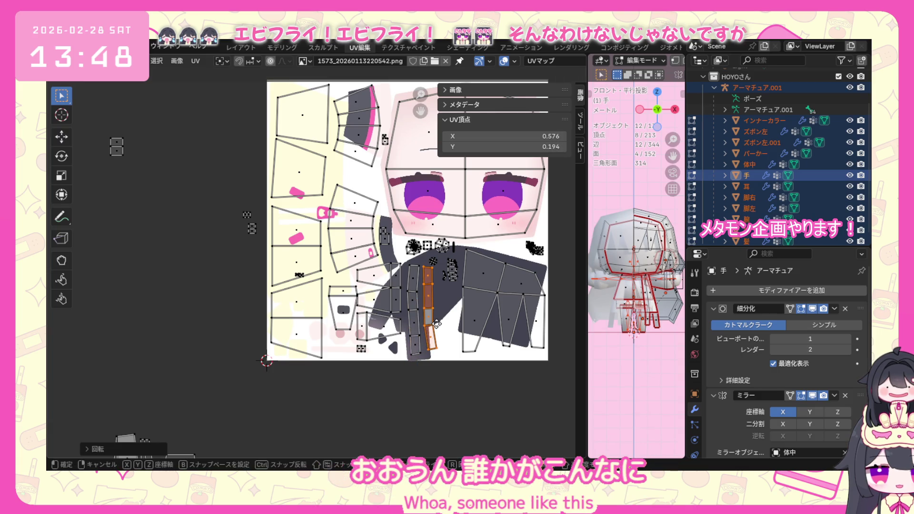
key("s")
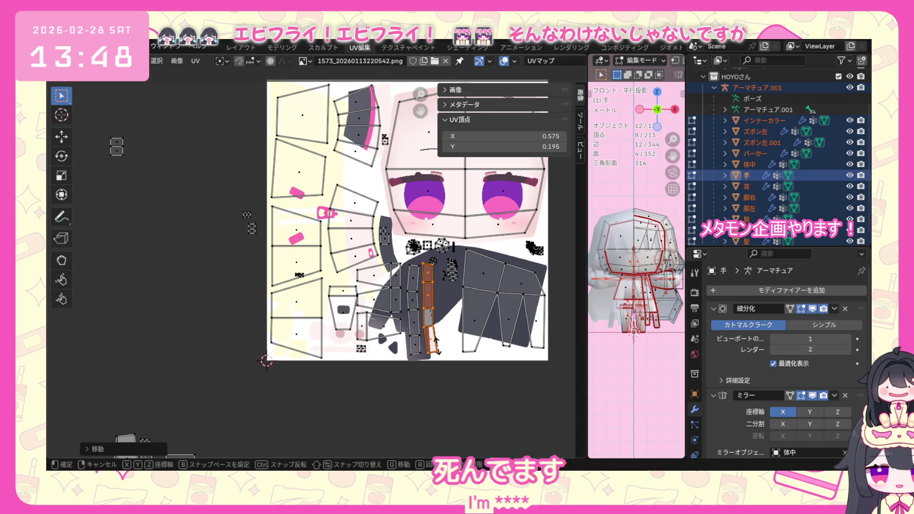
left_click(436, 348)
key("g")
left_click(440, 357)
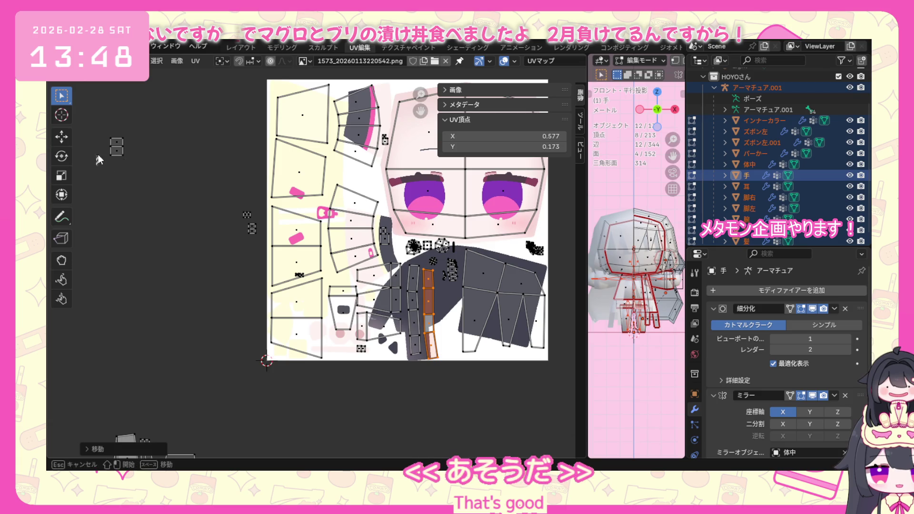
Move the small stray pieces from beside the texture into free gaps inside it.
left_click_drag(101, 132, 172, 264)
key("g")
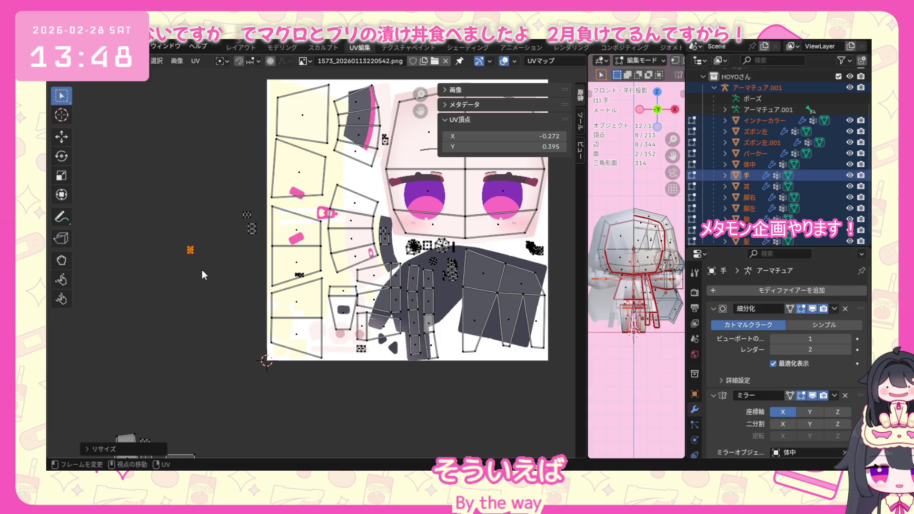
left_click(355, 365)
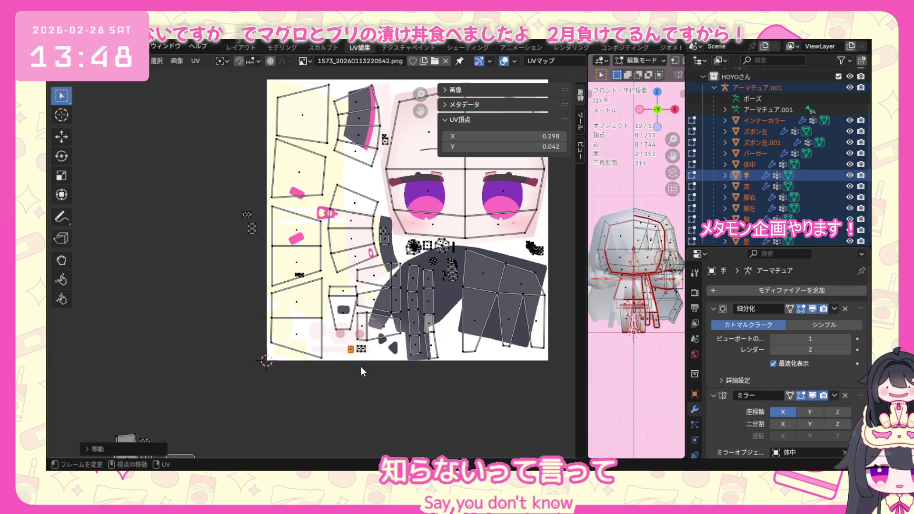
left_click_drag(221, 250, 260, 203)
key("g")
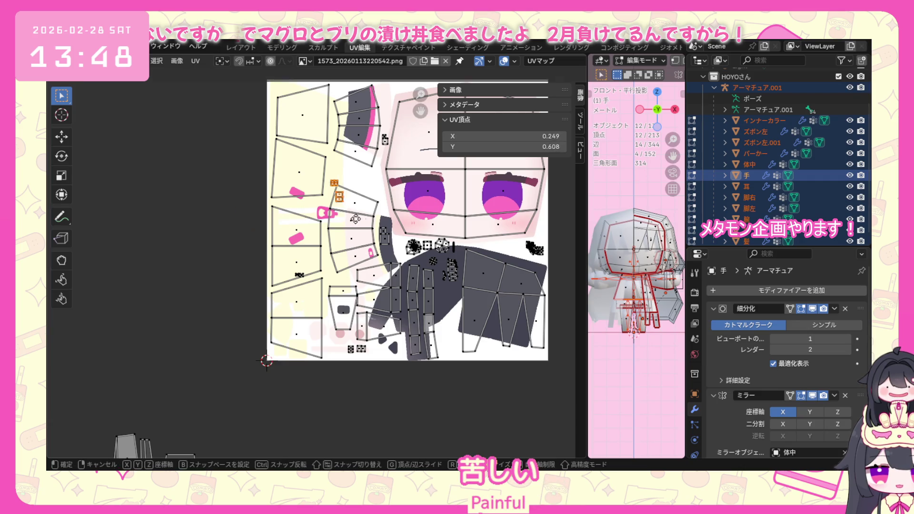
left_click(354, 197)
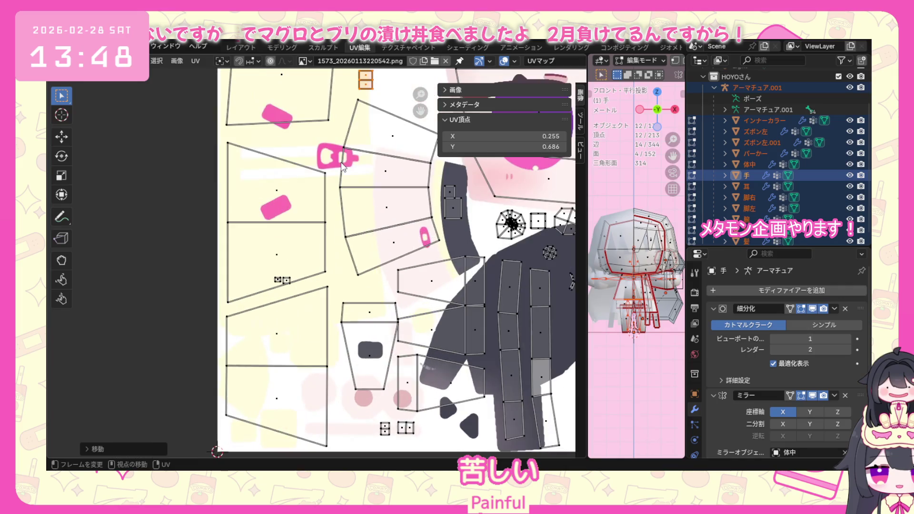
scroll(337, 207, "up", 3)
scroll(359, 129, "down", 2)
Select the lower small piece, then the leftover islands still outside the texture.
left_click_drag(343, 157, 344, 159)
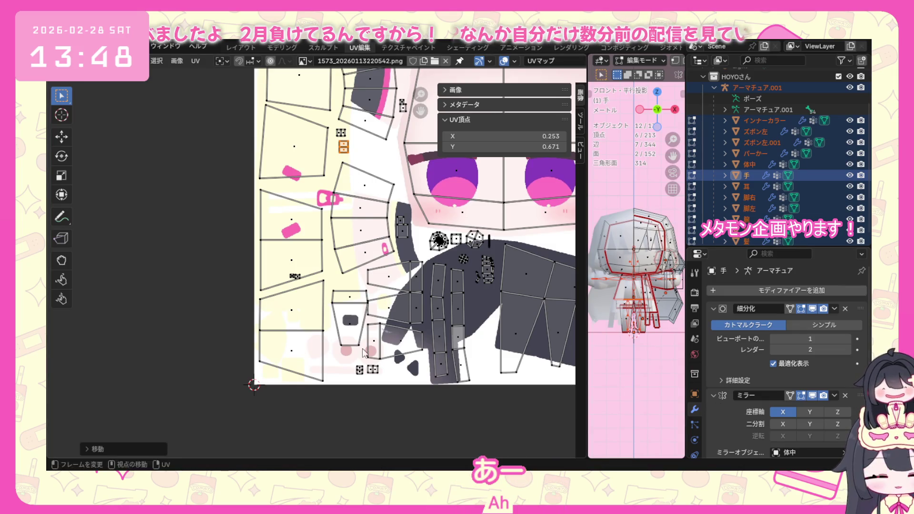
scroll(374, 355, "down", 3)
left_click_drag(259, 366, 167, 426)
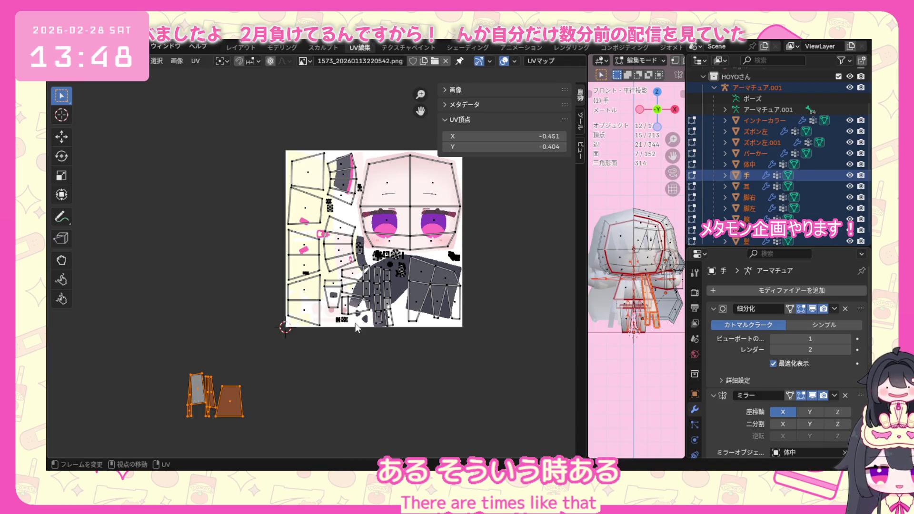
Shift the leftover islands upward, then inspect the top islands without changing them.
key("g")
left_click(295, 291)
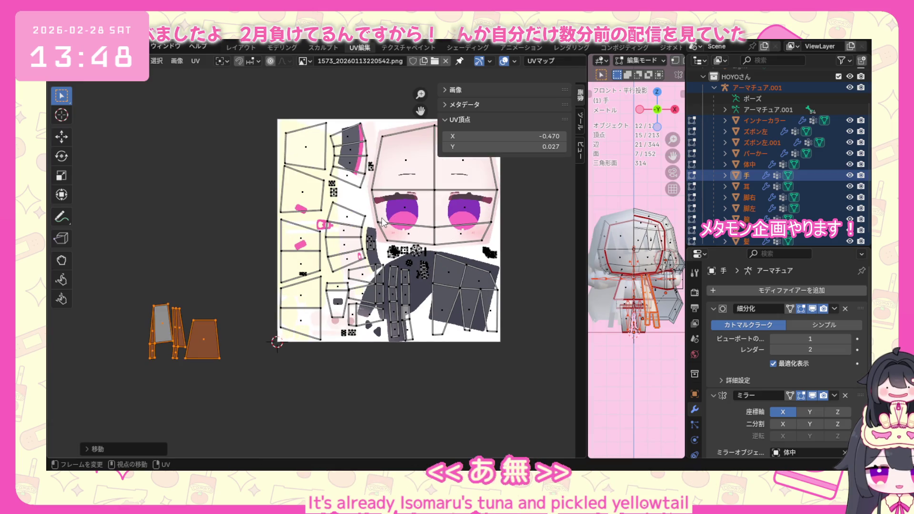
scroll(353, 148, "up", 2)
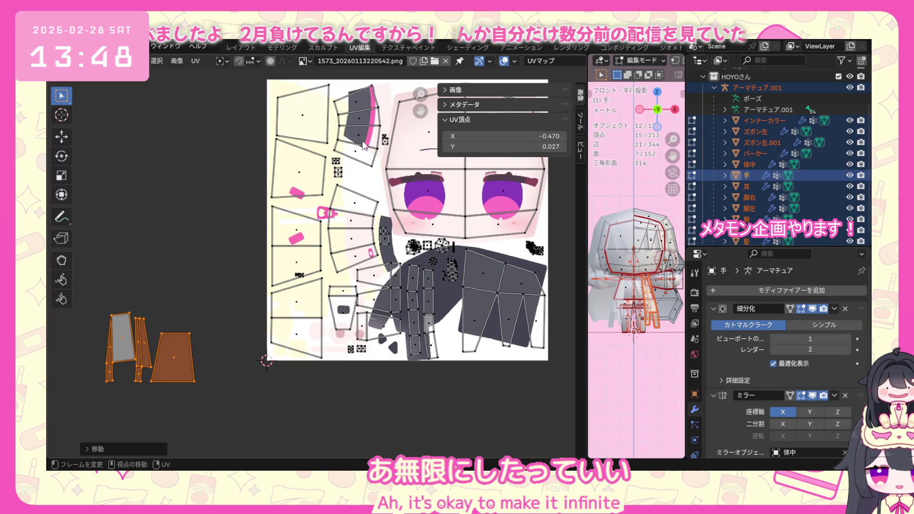
key("l")
key("g")
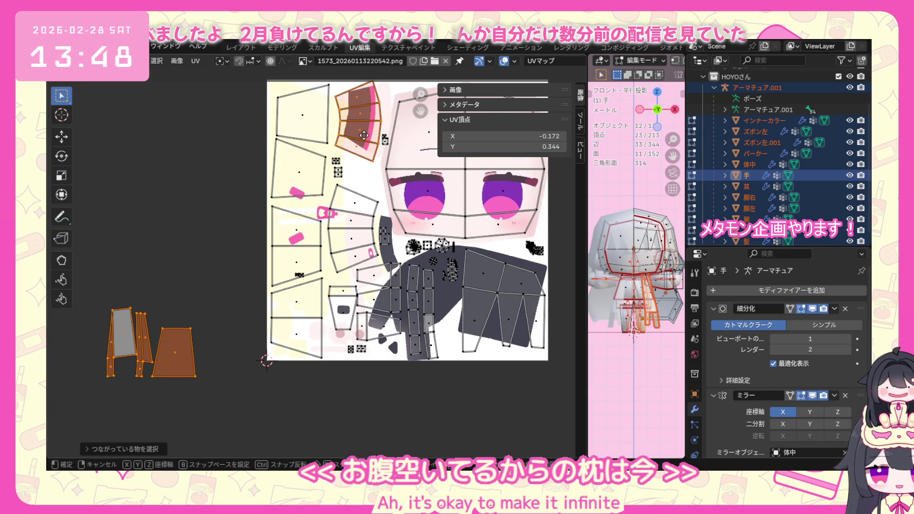
key("Escape")
left_click(256, 204)
scroll(220, 253, "down", 2)
scroll(317, 240, "up", 3)
scroll(369, 129, "down", 1)
scroll(357, 154, "up", 1)
scroll(349, 174, "down", 1)
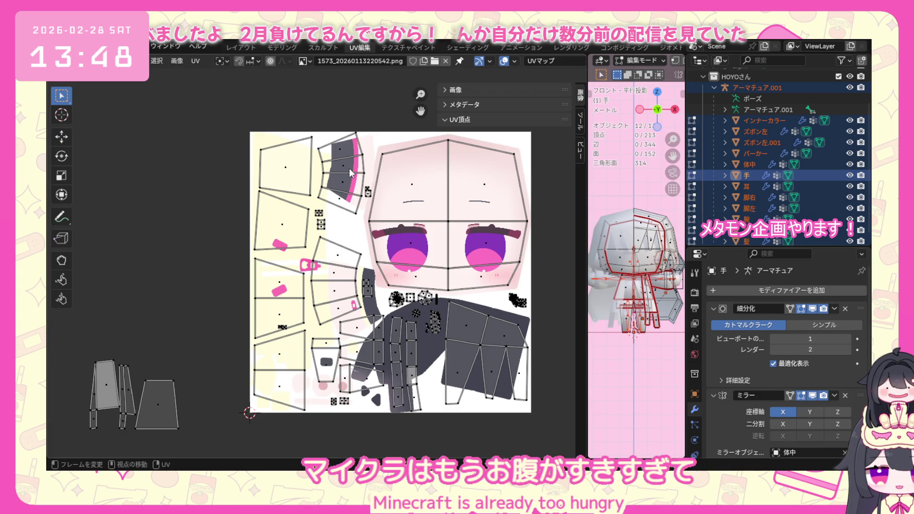
key("l")
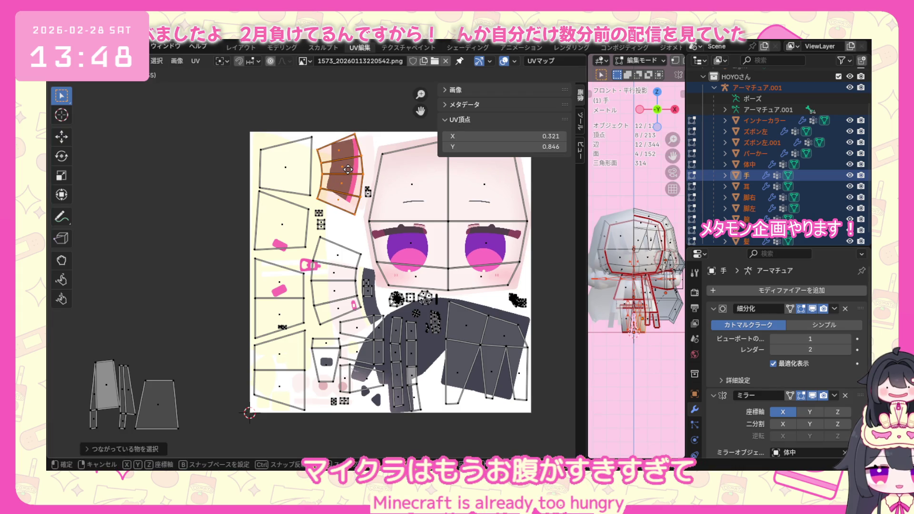
left_click(319, 228)
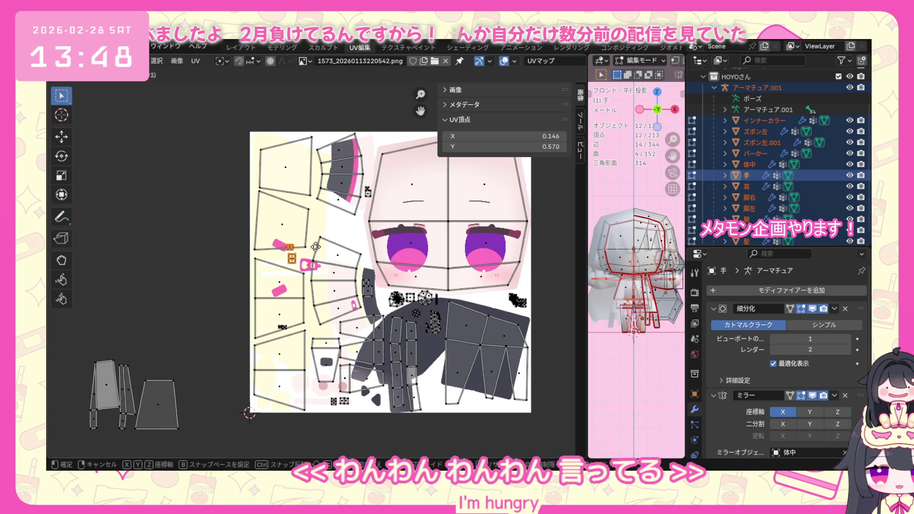
left_click_drag(319, 230, 321, 253)
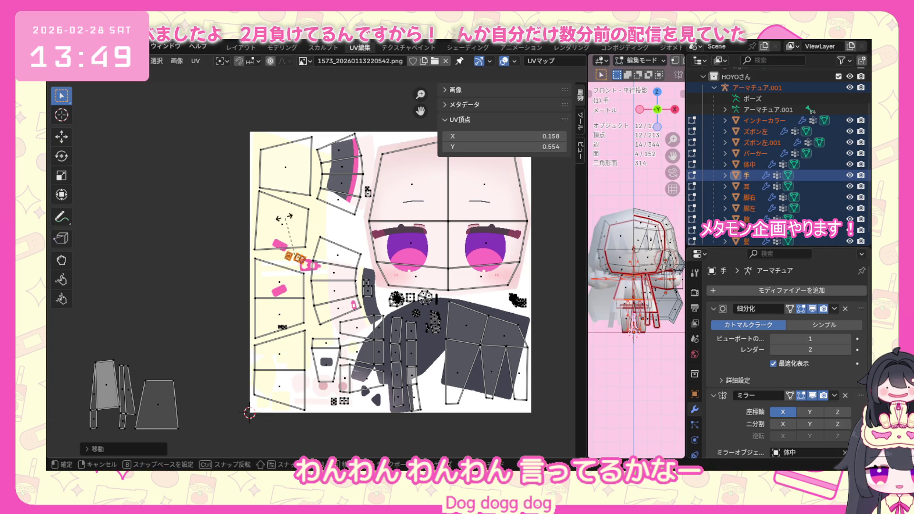
key("r")
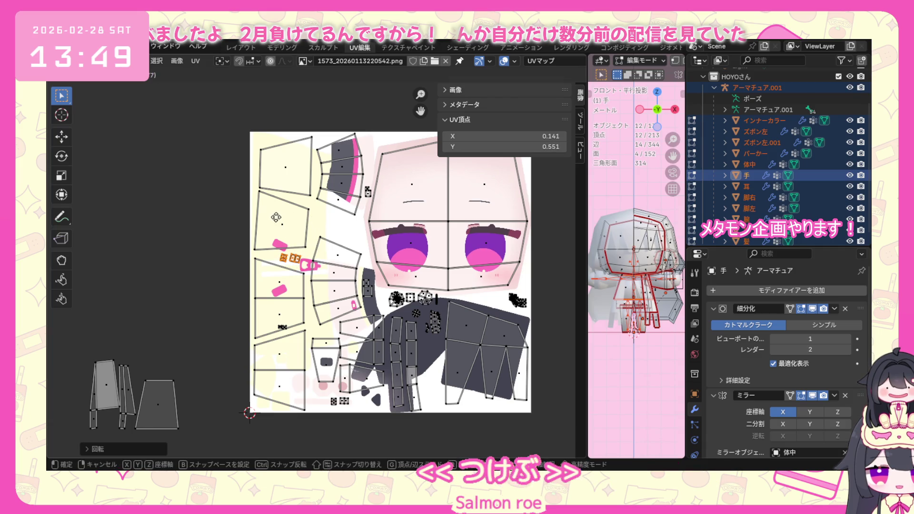
key("Escape")
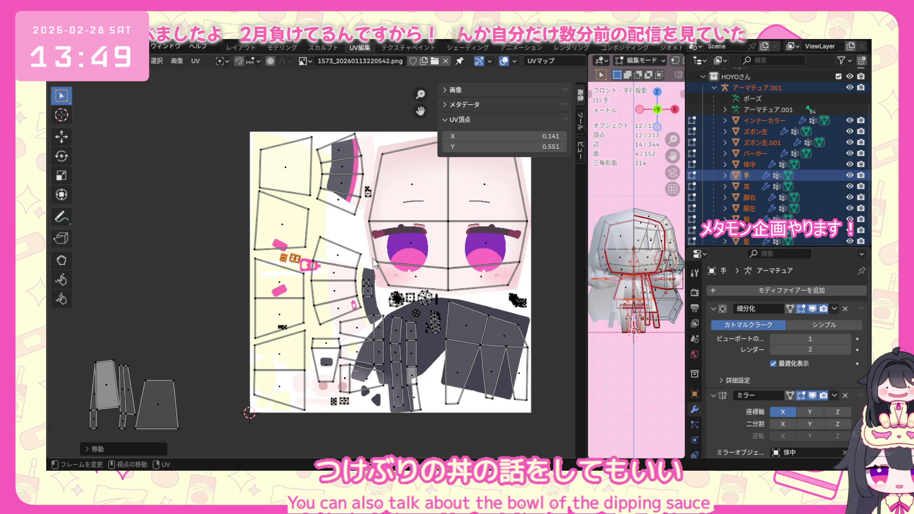
Move the fan-shaped island and the small island below it down together.
left_click_drag(351, 301, 350, 302)
key("g")
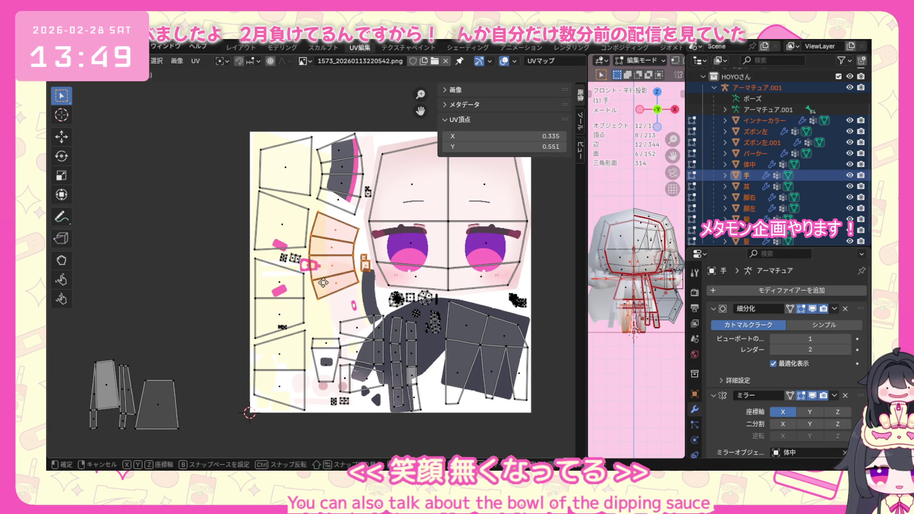
left_click(346, 343)
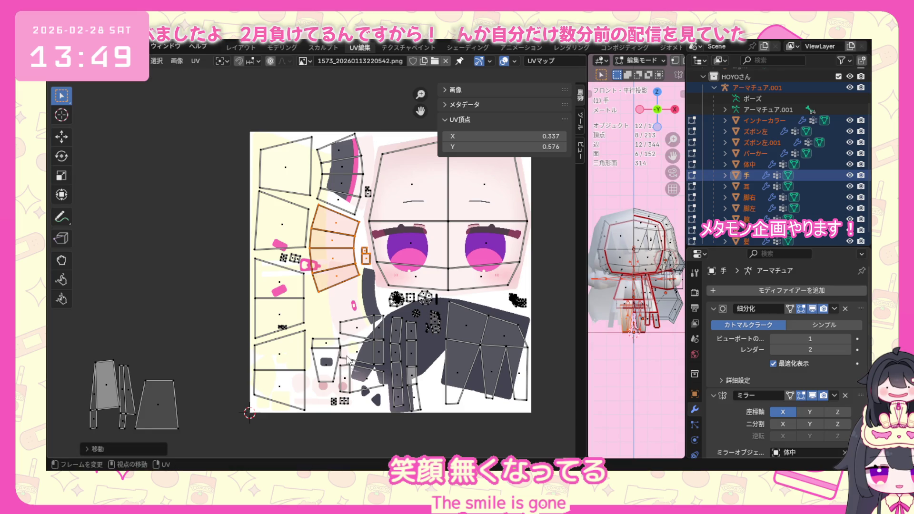
key("l")
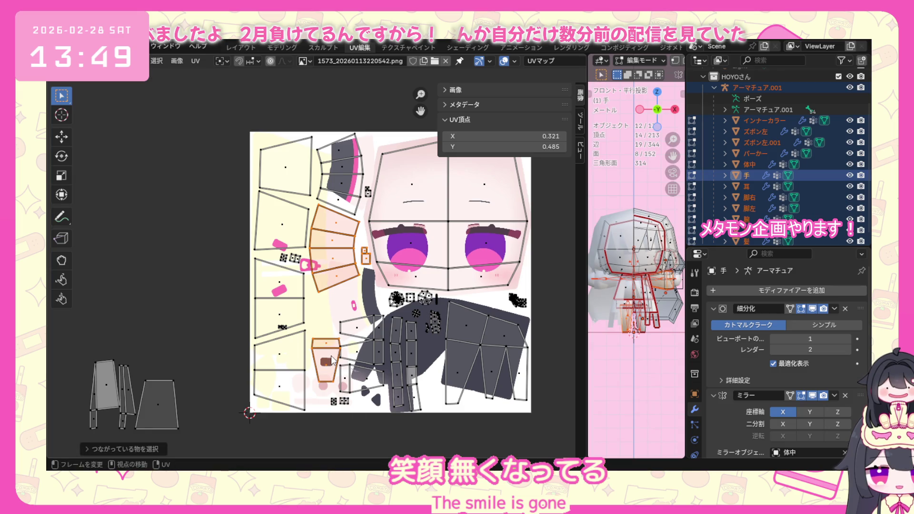
key("g")
left_click(330, 374)
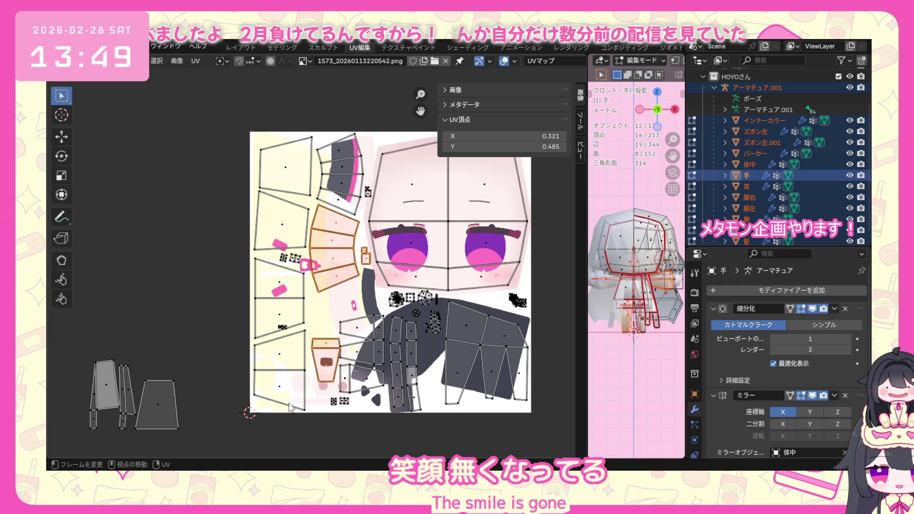
left_click(366, 427)
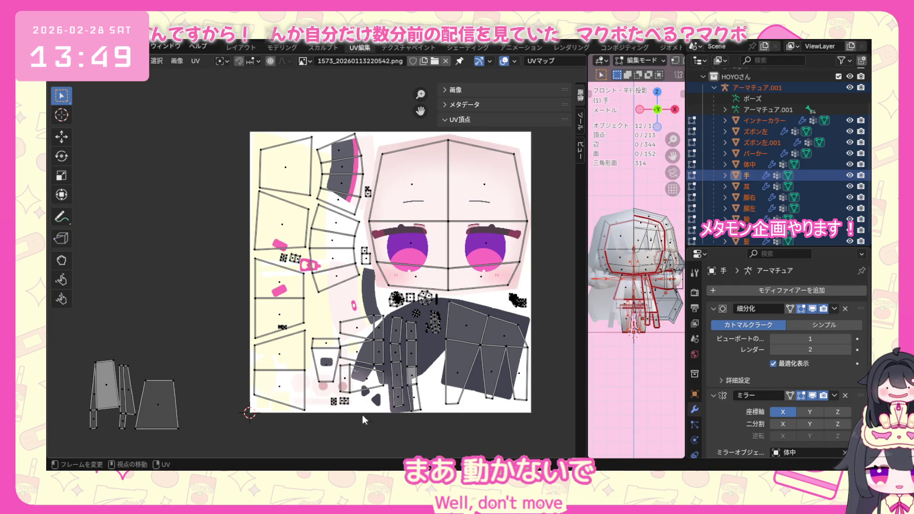
Slide a small island along the bottom edge, then select the neighbouring linked small islands.
key("l")
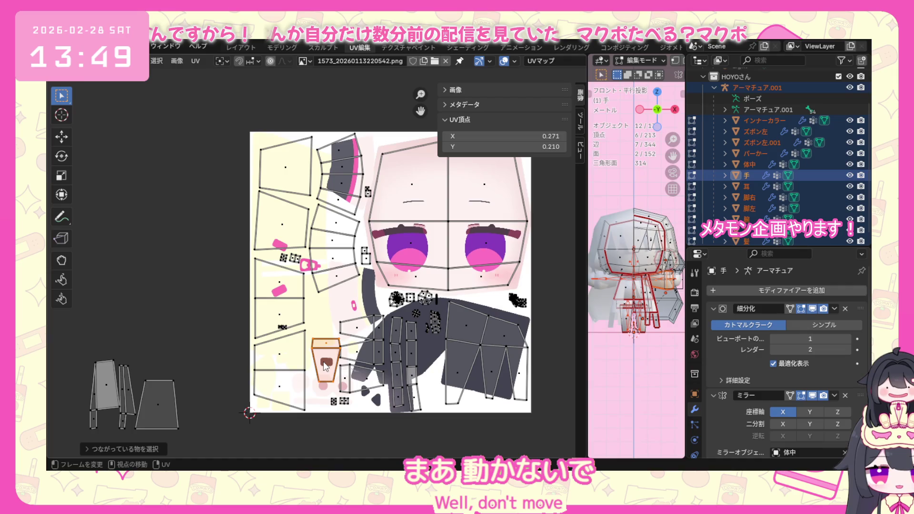
key("g")
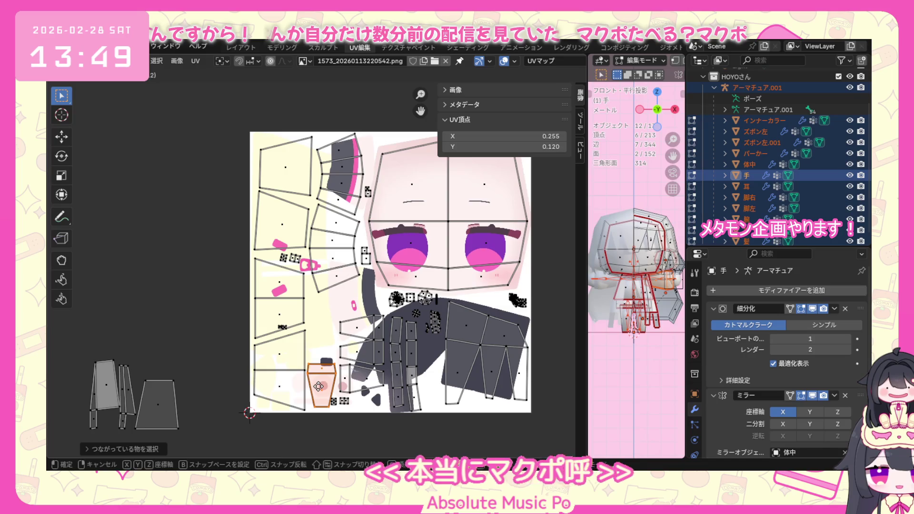
left_click(363, 415)
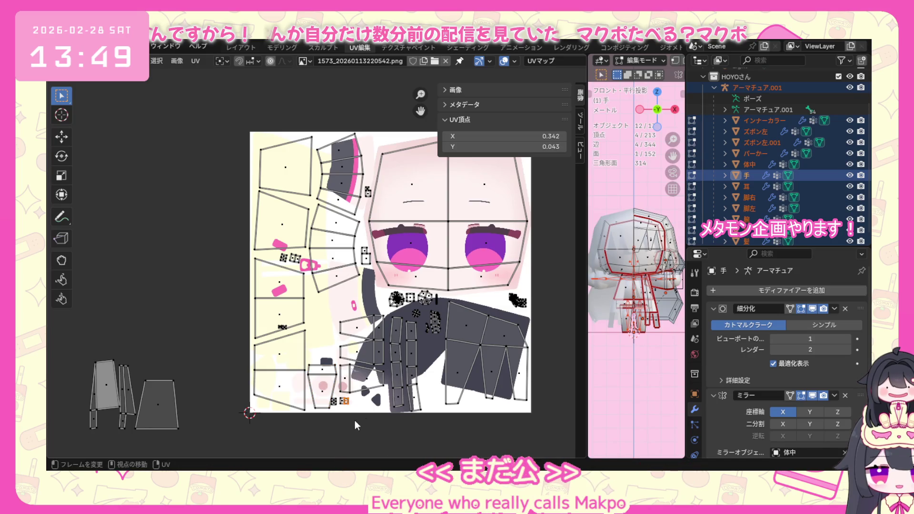
left_click(353, 424)
left_click(348, 407)
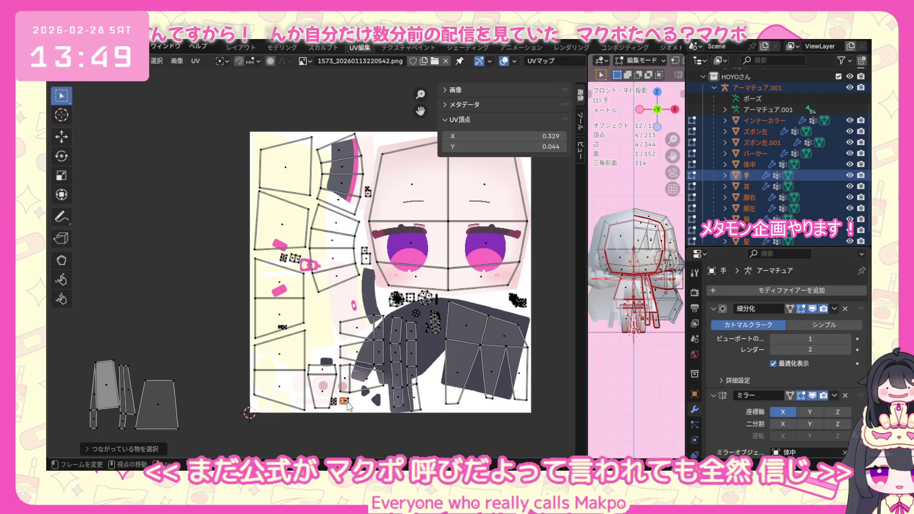
key("ctrl+l")
left_click(335, 406, "shift")
key("ctrl+l")
Pack the selected small islands and the connected arm islands lower, near the texture's bottom edge.
key("g")
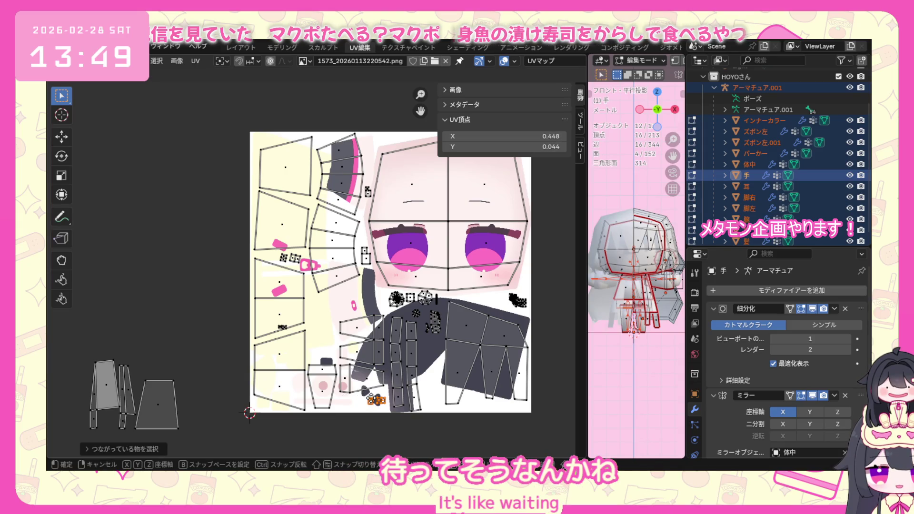
left_click(373, 402)
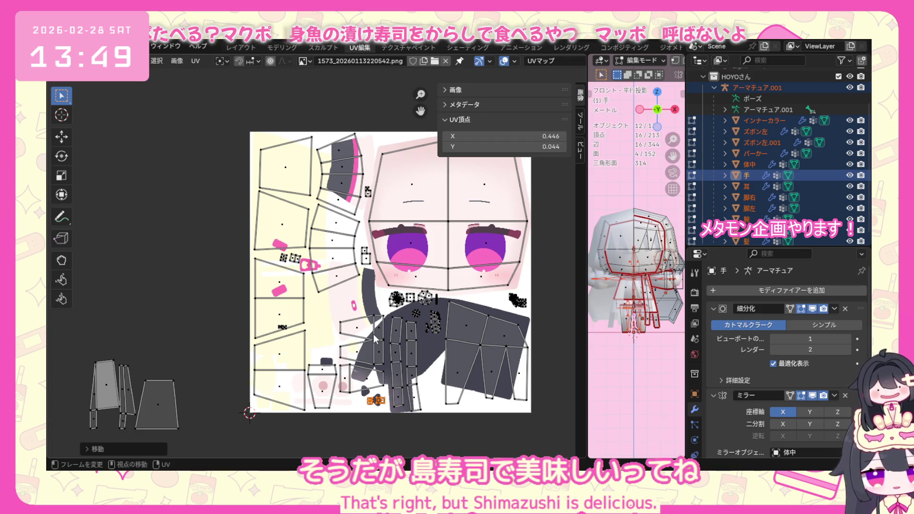
key("l")
key("g")
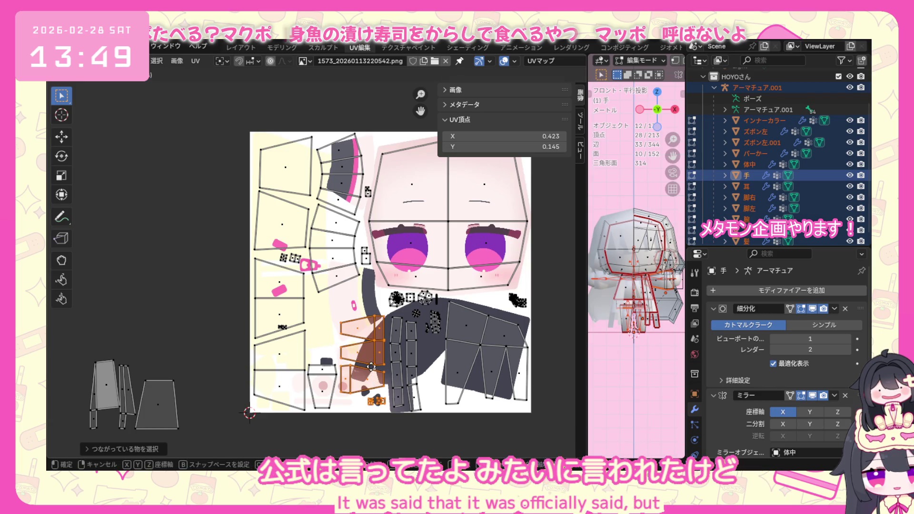
left_click(370, 379)
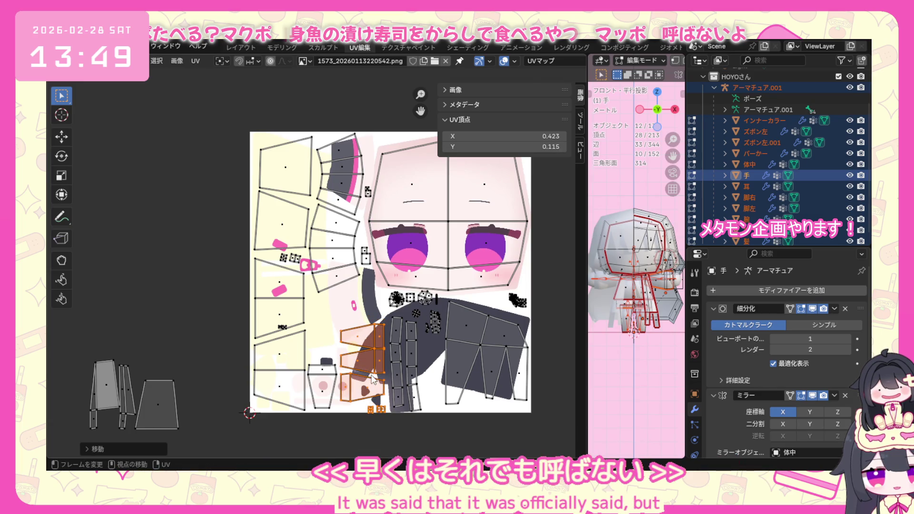
left_click(377, 411)
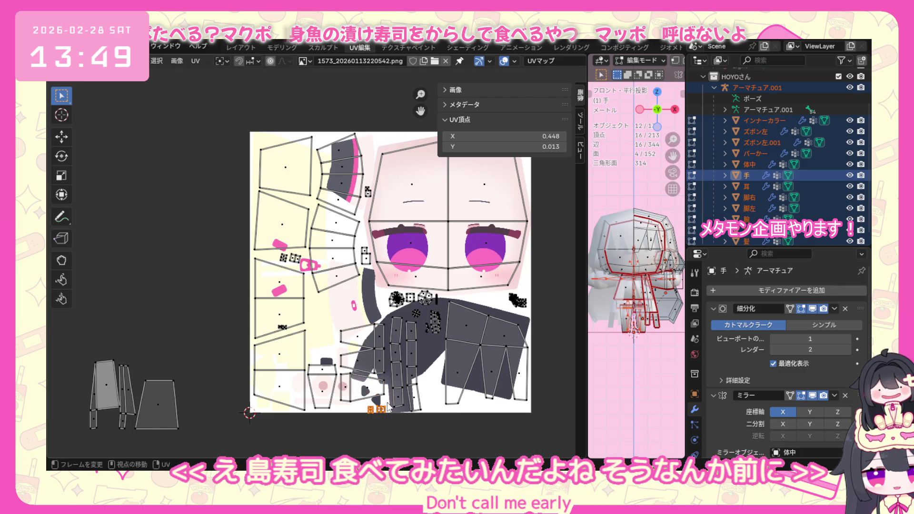
left_click_drag(390, 407, 388, 403)
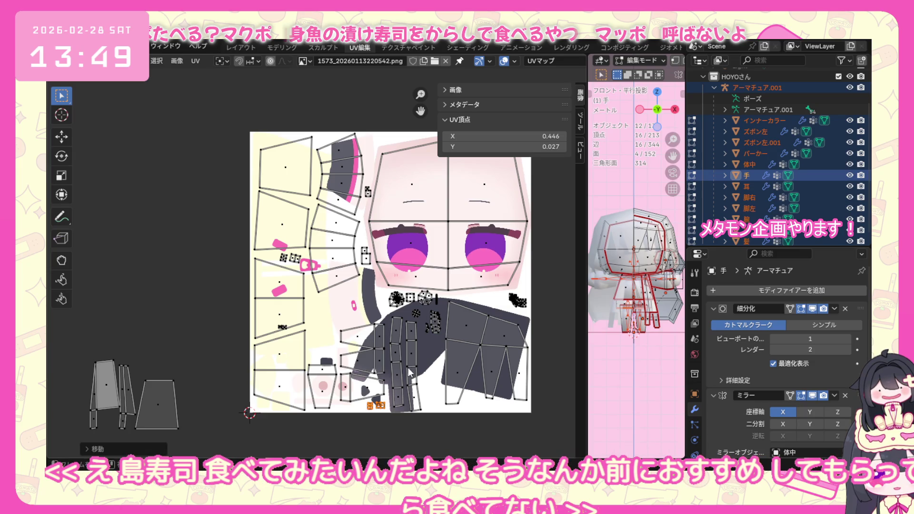
scroll(434, 326, "up", 2)
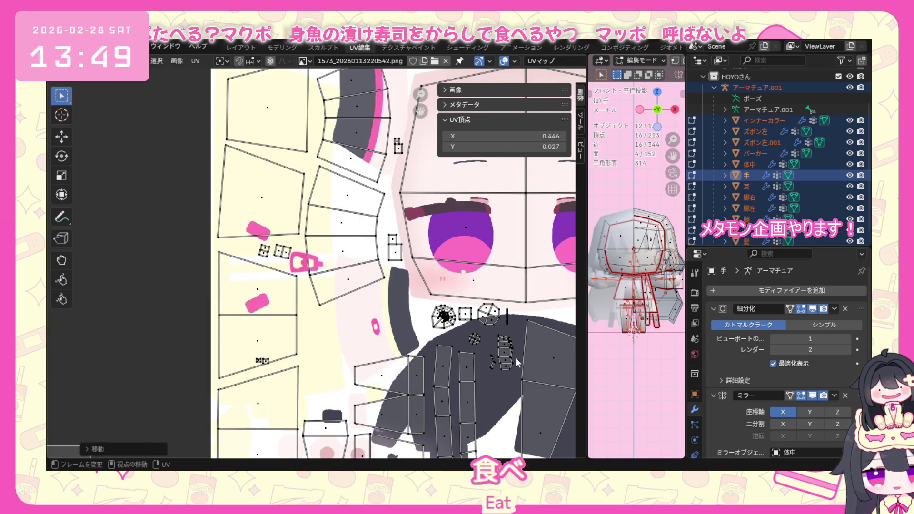
Move the cluster of tiny islands, then undo the misplaced change.
key("l")
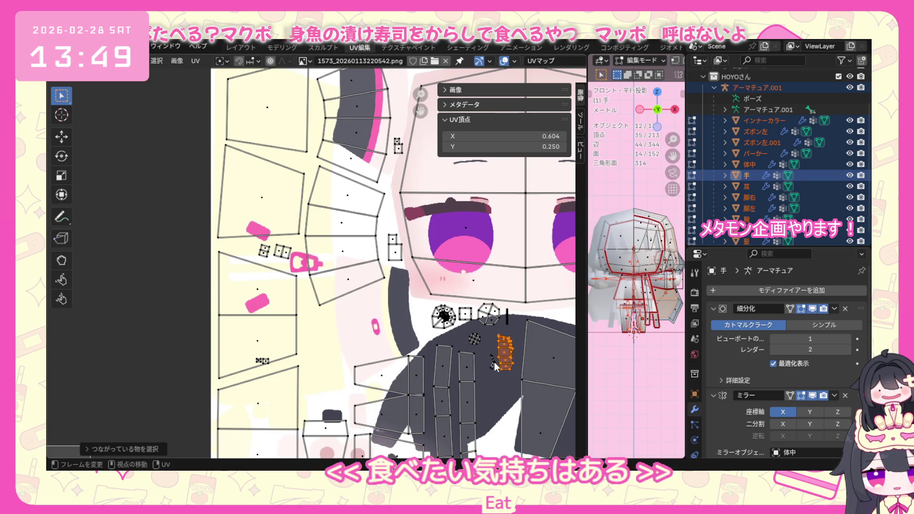
scroll(492, 363, "down", 1)
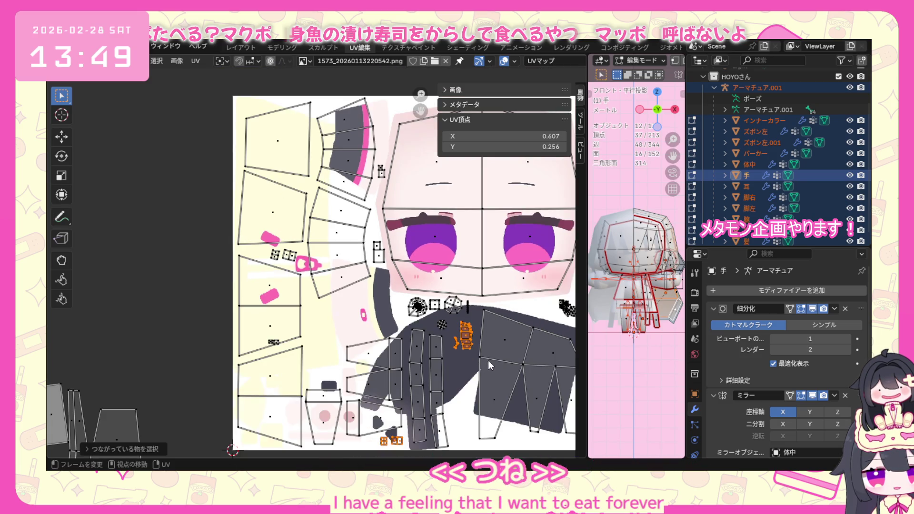
key("g")
left_click(486, 320)
key("ctrl+z")
scroll(456, 411, "down", 1)
scroll(428, 366, "down", 1)
scroll(429, 366, "up", 2)
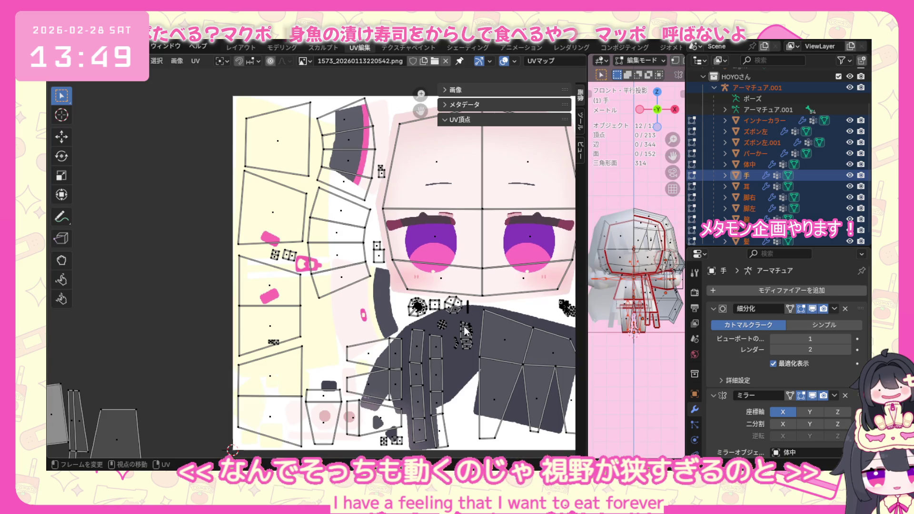
Rotate the tiny islands and place them above the dark torso pieces beside the face.
key("l")
key("l")
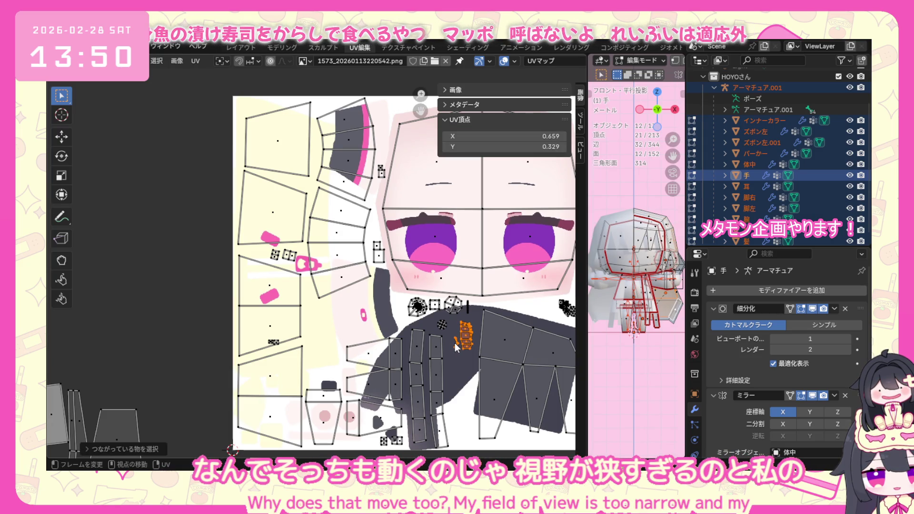
key("r")
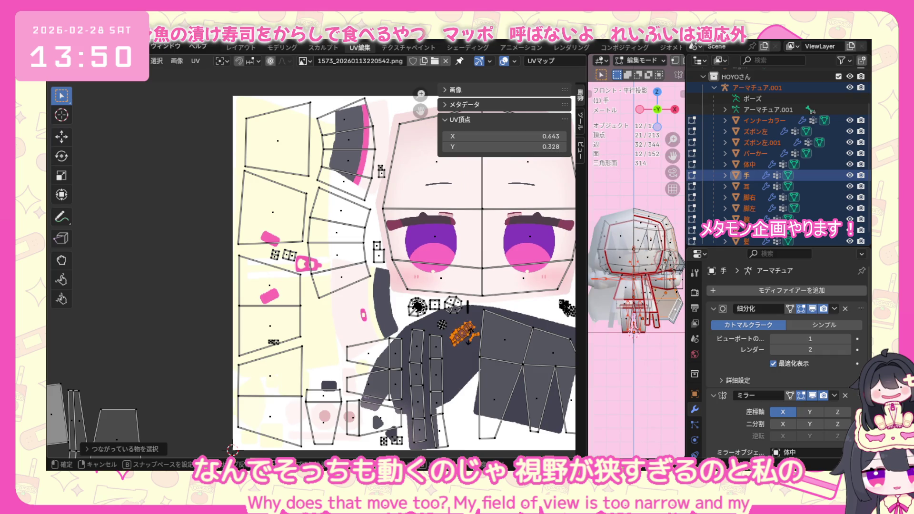
left_click(482, 331)
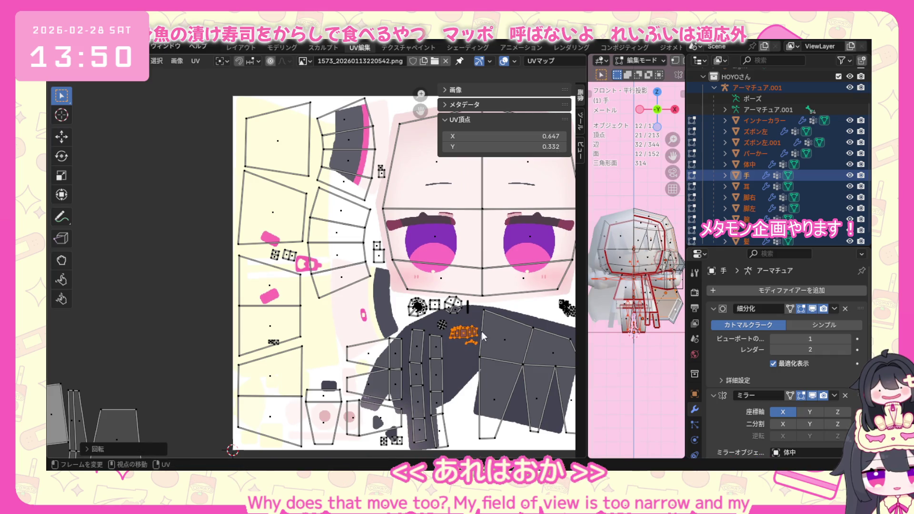
key("g")
left_click(525, 314)
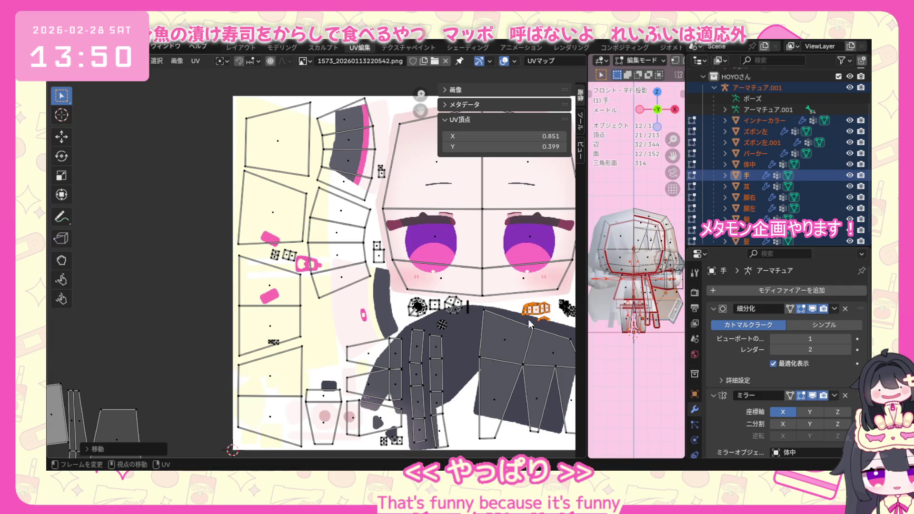
scroll(519, 330, "down", 1)
scroll(519, 331, "up", 1)
scroll(496, 350, "down", 1)
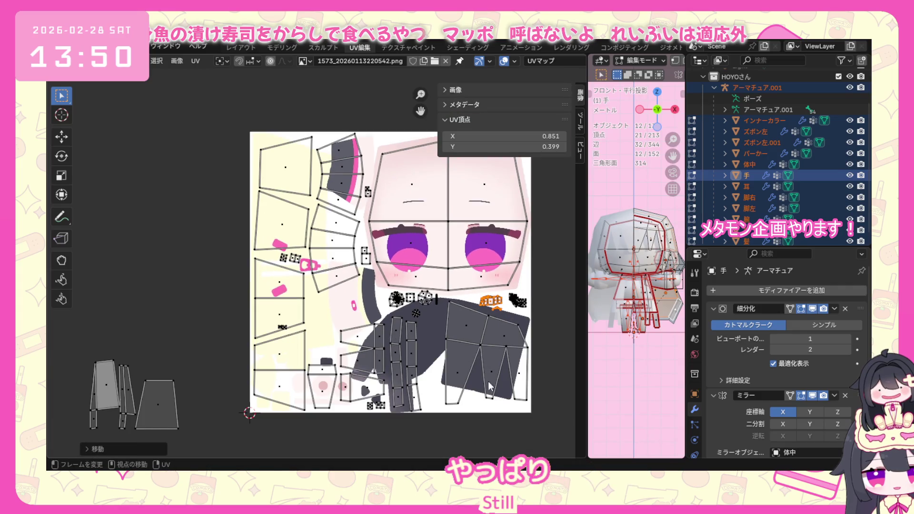
Shift the lower-middle arm and hand islands slightly right, then select the narrow island outside the texture.
left_click(444, 414)
left_click_drag(429, 315, 316, 427)
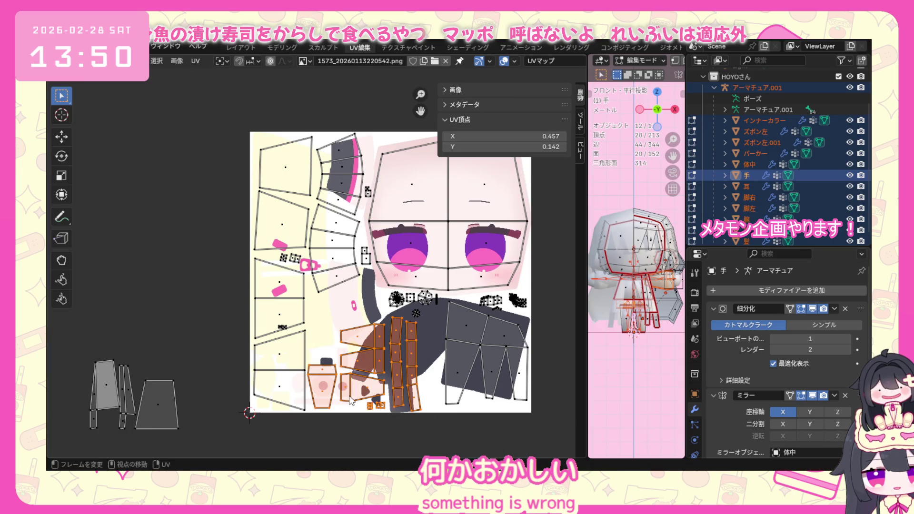
key("g")
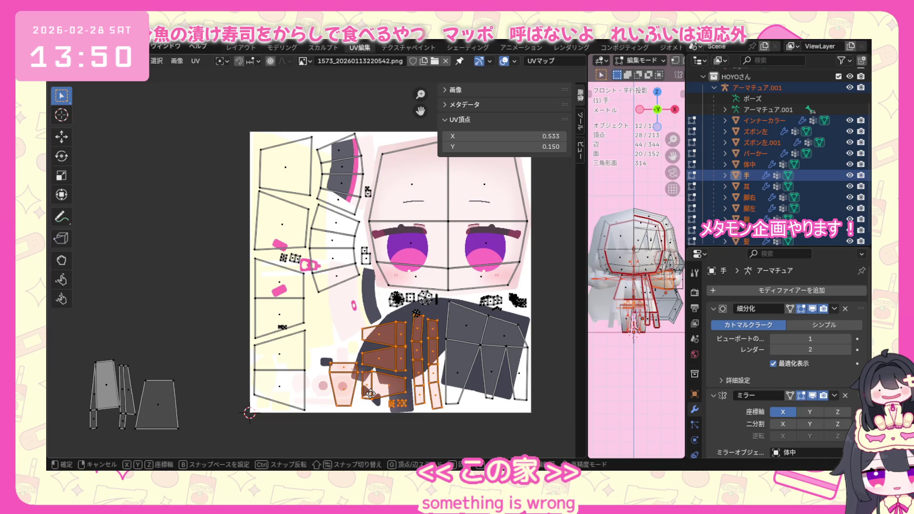
left_click(370, 393)
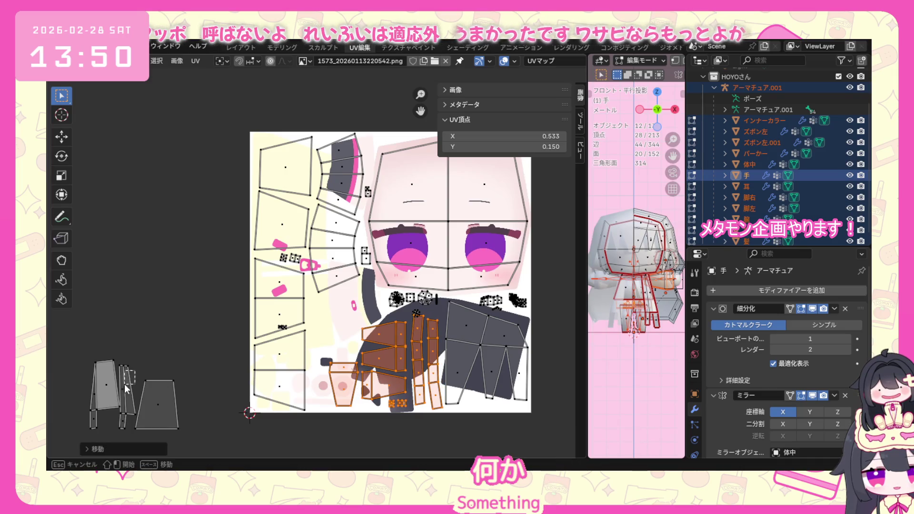
left_click(120, 430)
Move both narrow outside islands onto the texture, turning the one beside the face diagonal.
key("g")
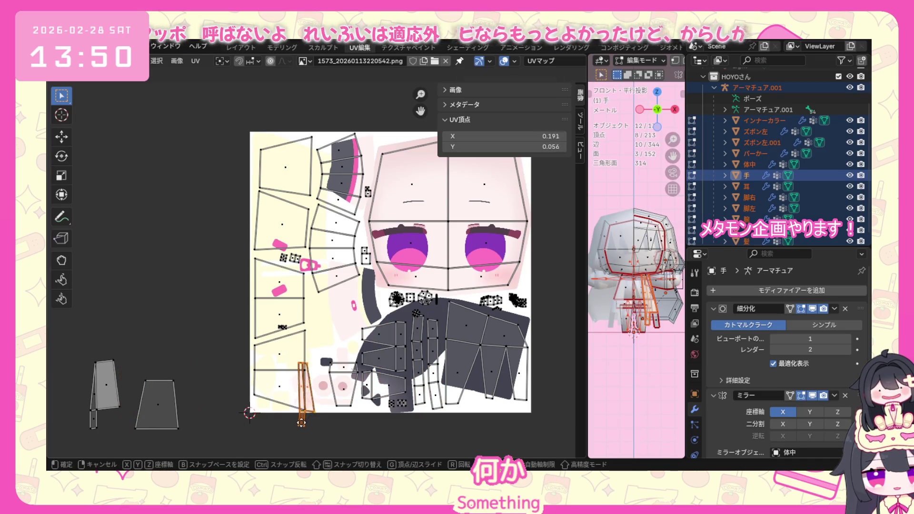
left_click(313, 408)
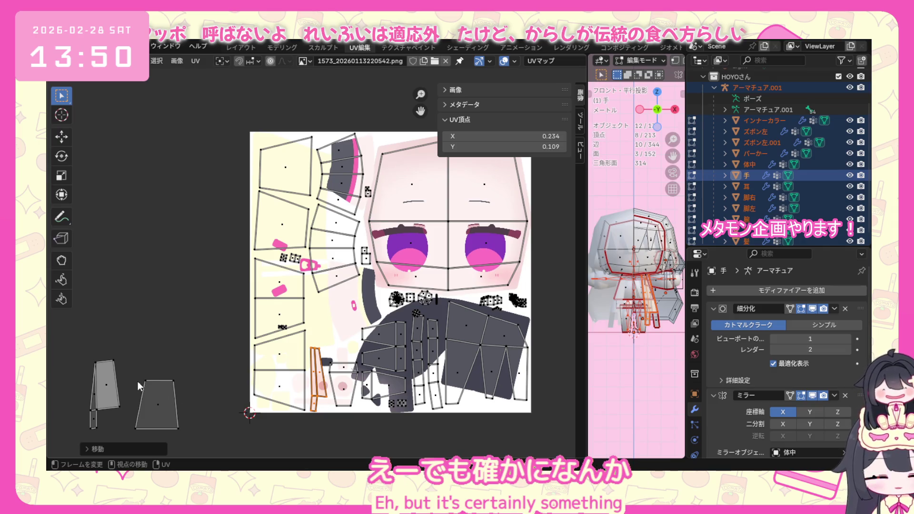
left_click(87, 410)
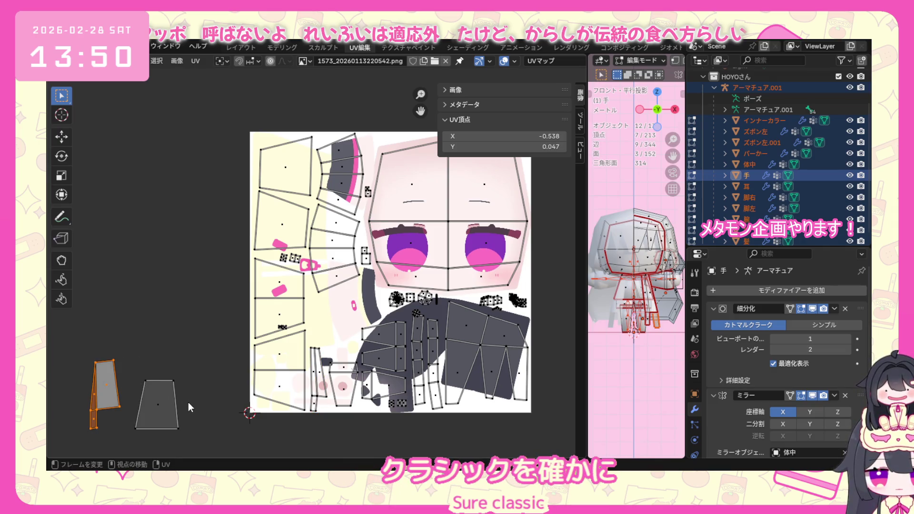
key("g")
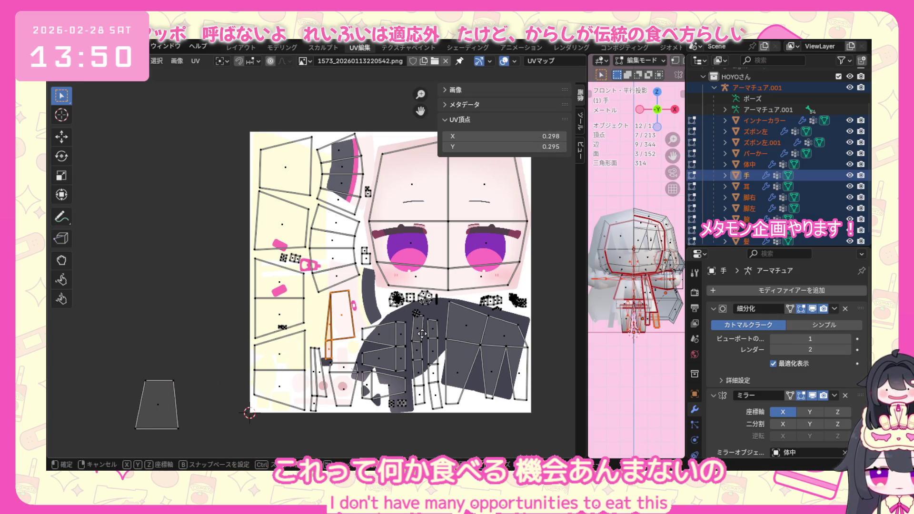
left_click(422, 334)
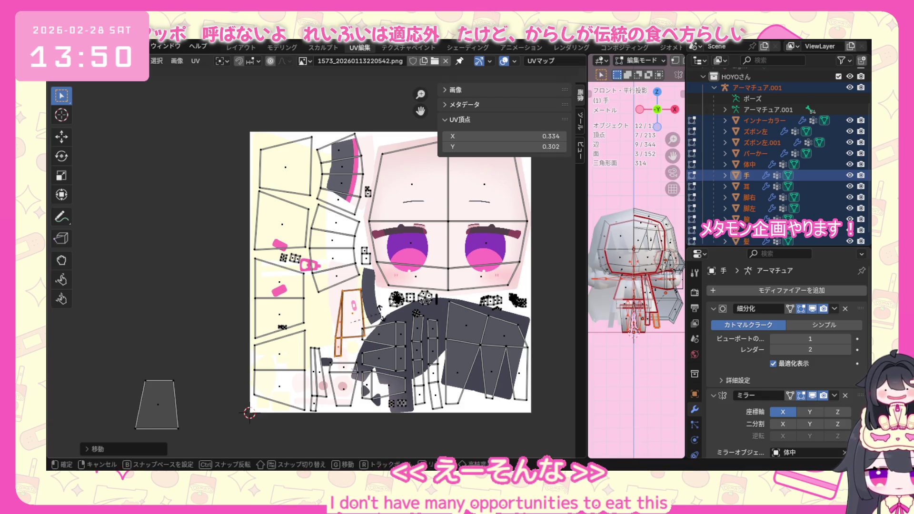
key("r")
Bring the trapezoid island onto the texture, shrink it and place it below the eyes.
key("Return")
left_click(157, 405)
key("g")
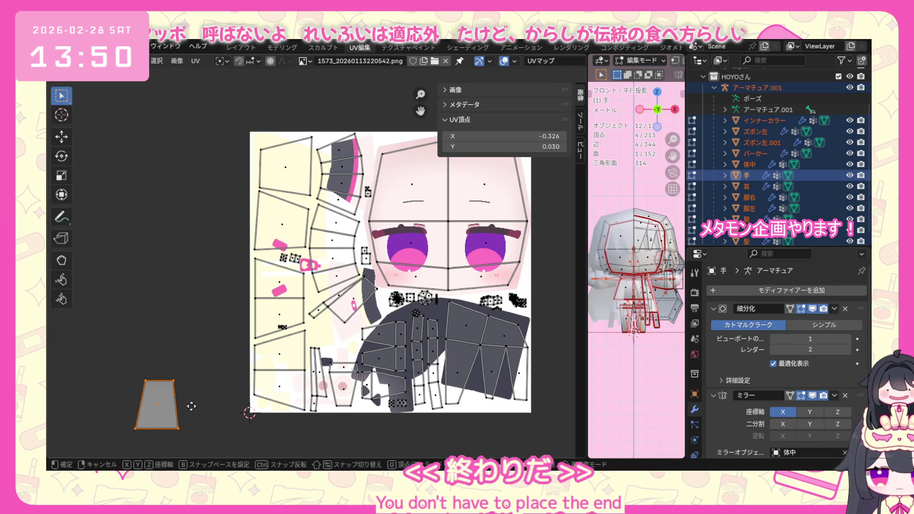
left_click(368, 343)
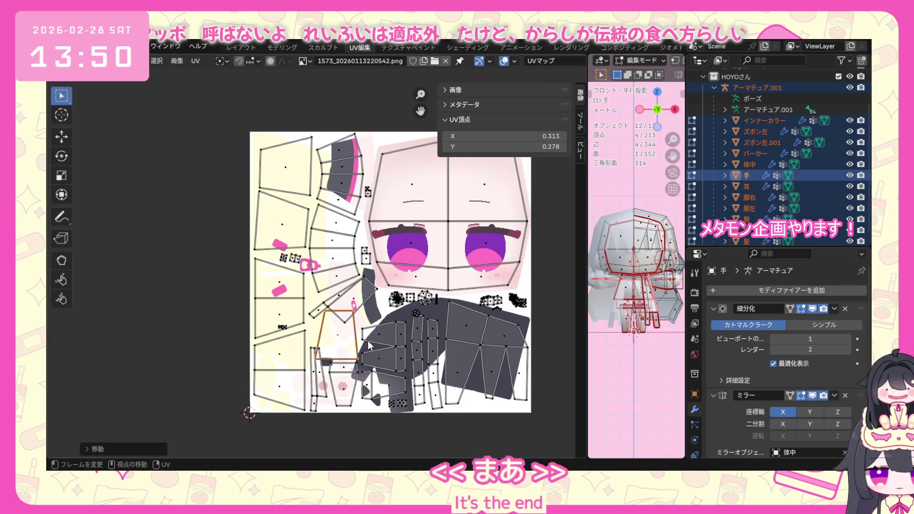
key("s")
left_click(358, 349)
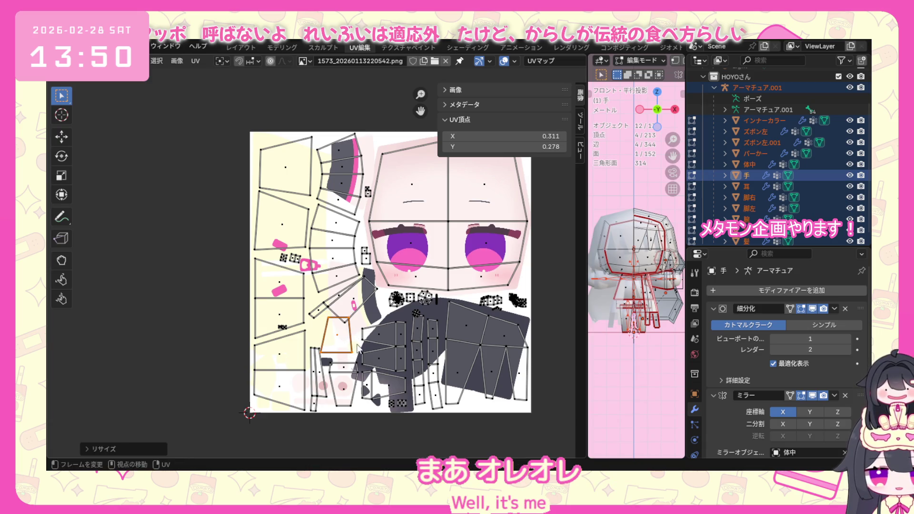
key("g")
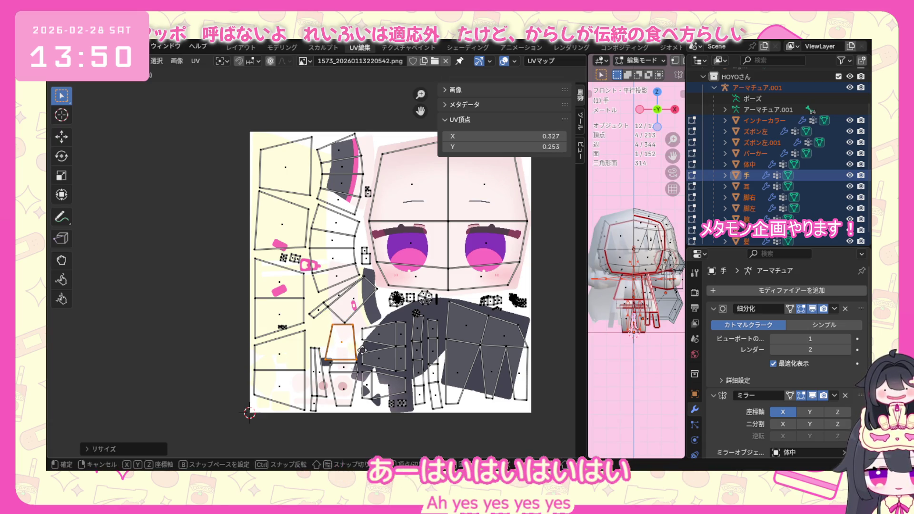
left_click(363, 354)
Rotate the elongated island and place it beside the trapezoid.
left_click_drag(315, 294, 365, 319)
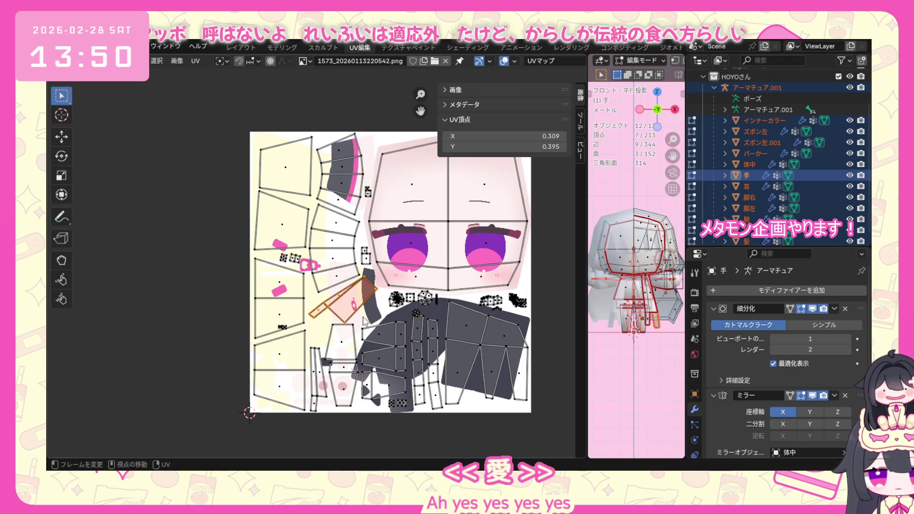
key("g")
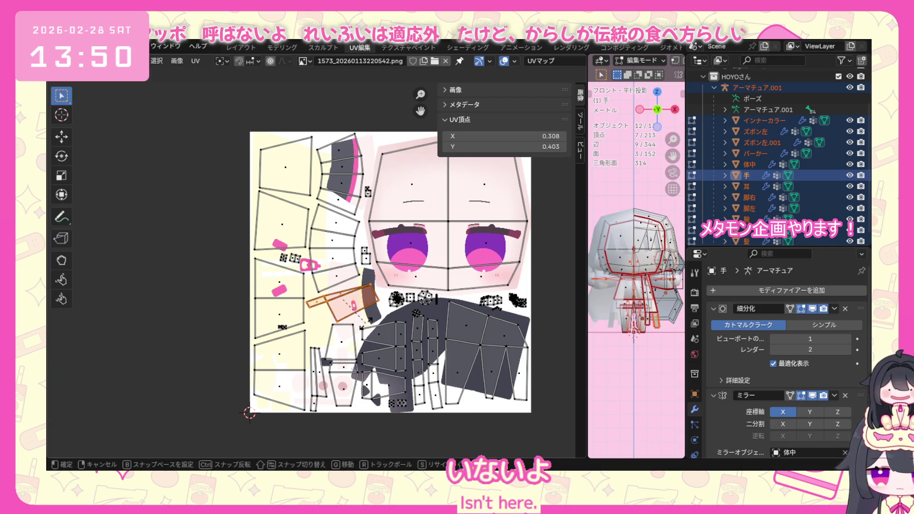
left_click(362, 324)
key("g")
left_click(367, 321)
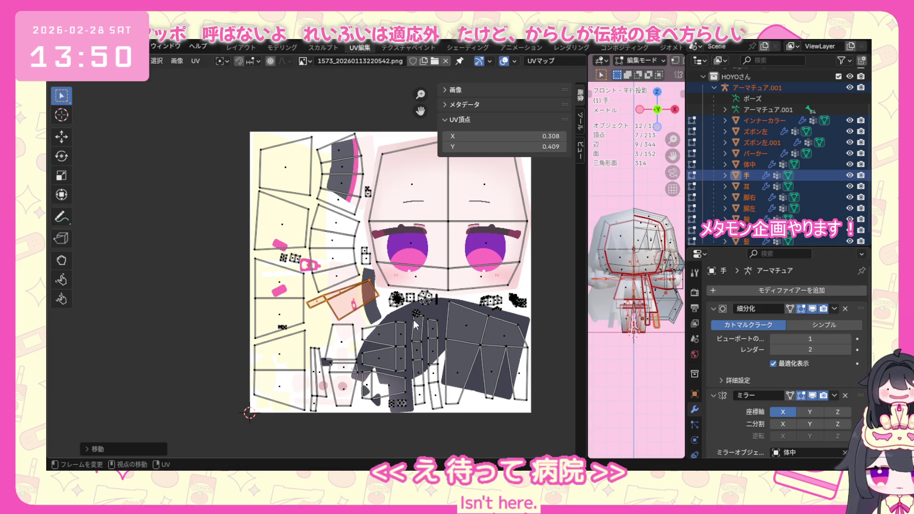
scroll(413, 319, "up", 2)
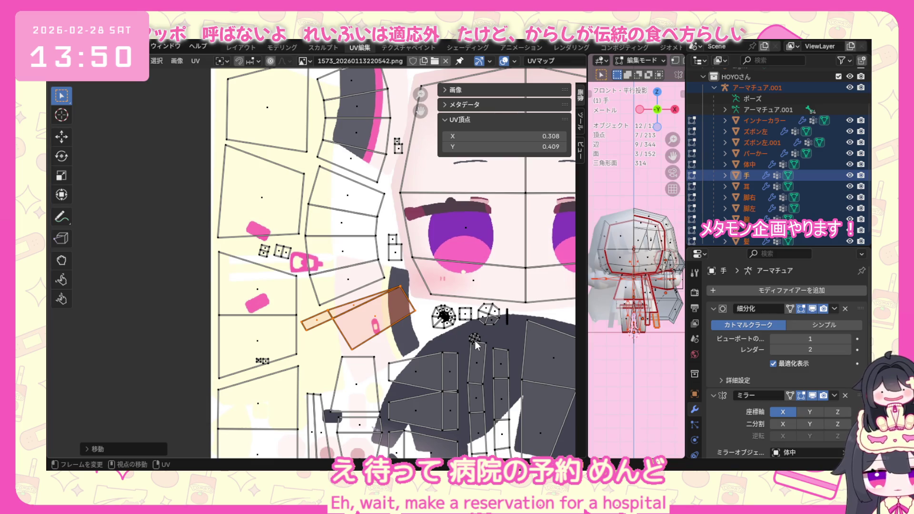
key("g")
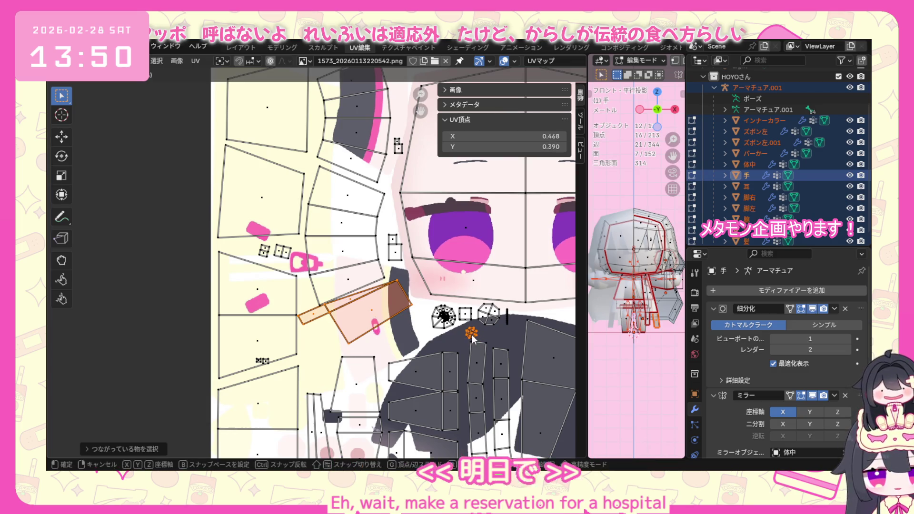
key("Escape")
Move the small linked cluster below the eyes slightly up-left, then select the right-edge island.
left_click(433, 344)
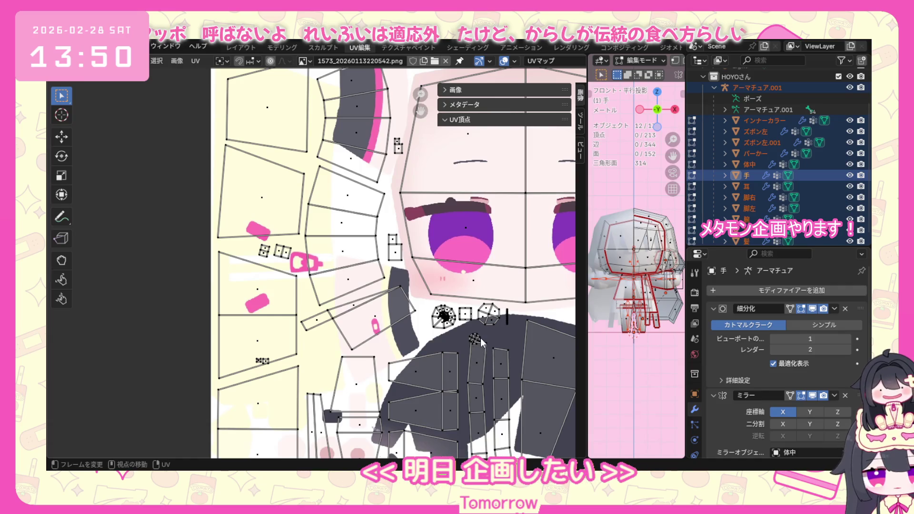
key("l")
key("g")
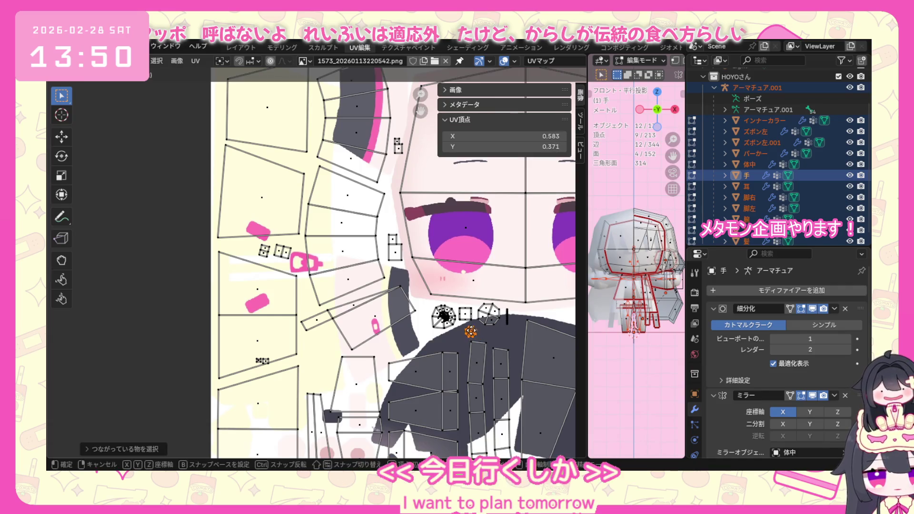
left_click(470, 332)
scroll(389, 314, "down", 1)
left_click(540, 312)
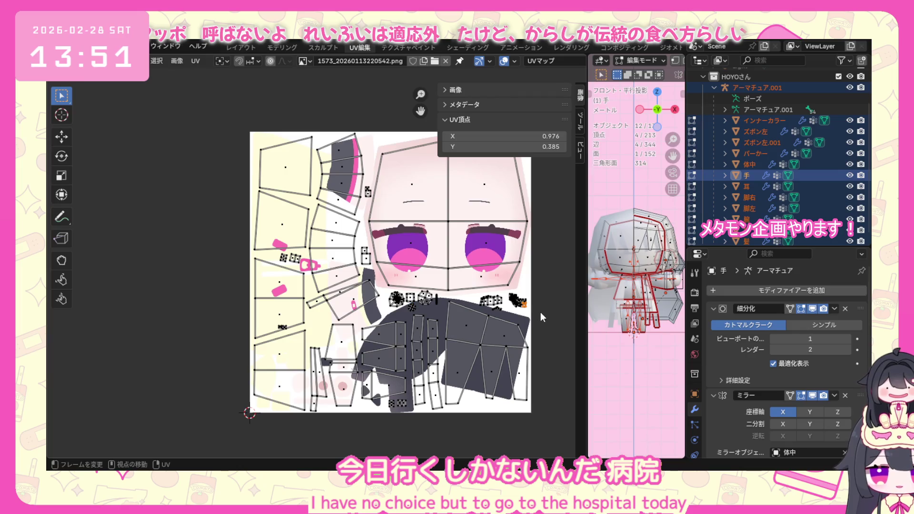
scroll(551, 321, "down", 2)
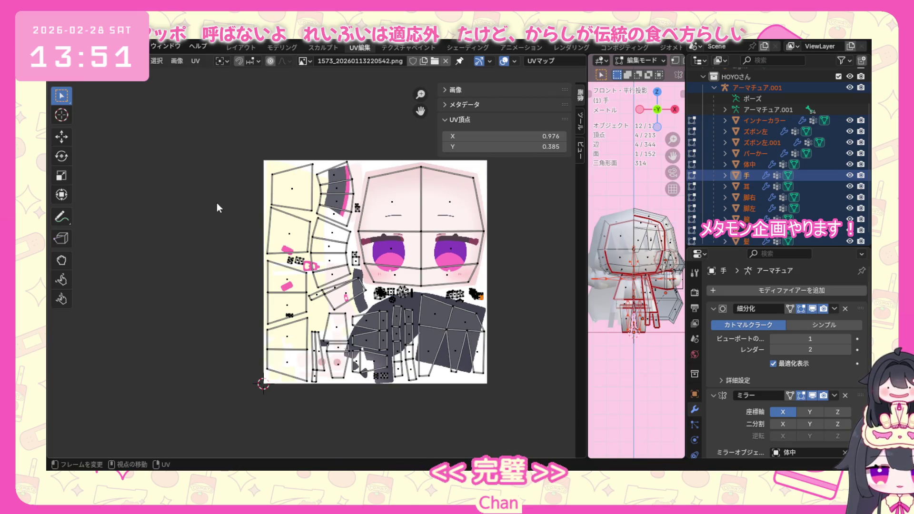
key("a")
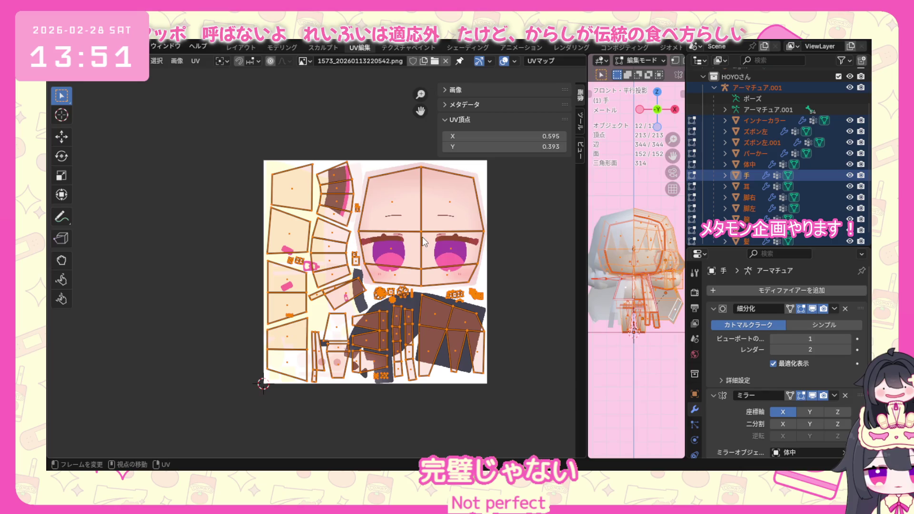
scroll(465, 271, "down", 2)
key("alt+a")
scroll(447, 300, "down", 3)
scroll(428, 300, "up", 3)
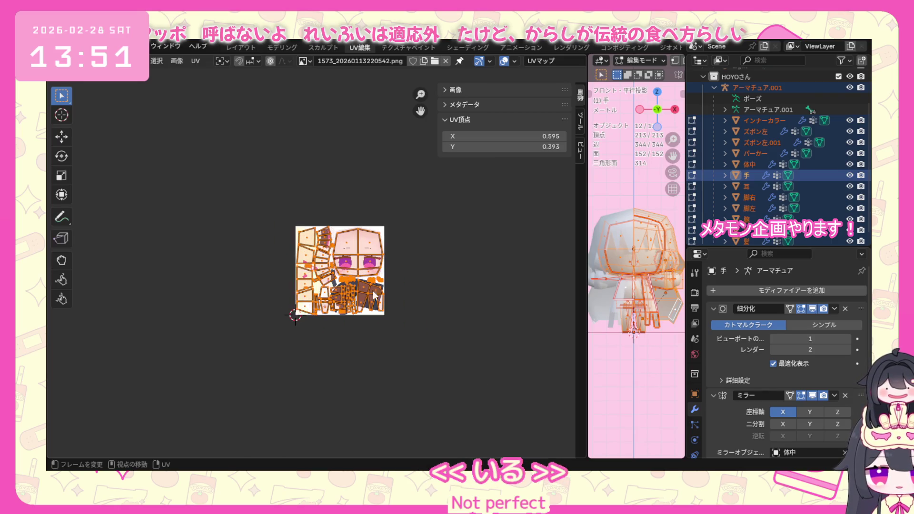
scroll(412, 292, "down", 1)
scroll(411, 292, "up", 1)
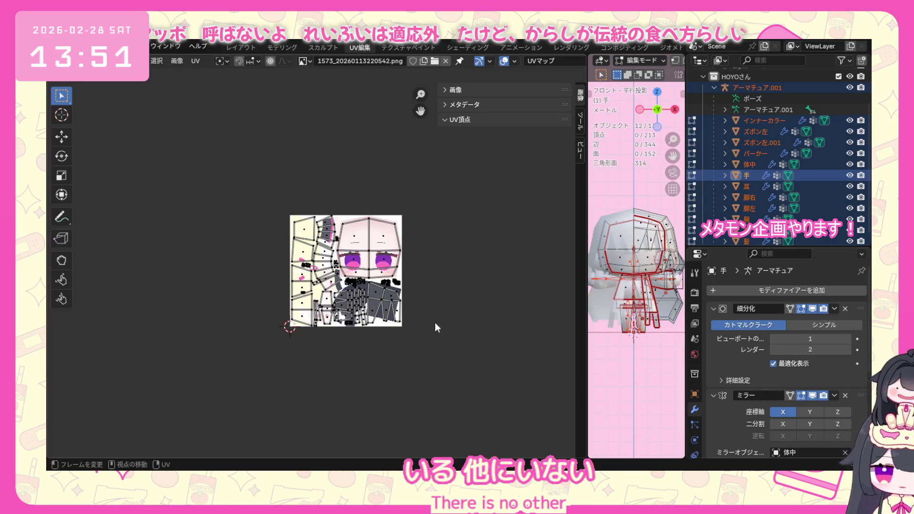
scroll(360, 293, "up", 2)
scroll(361, 289, "up", 1)
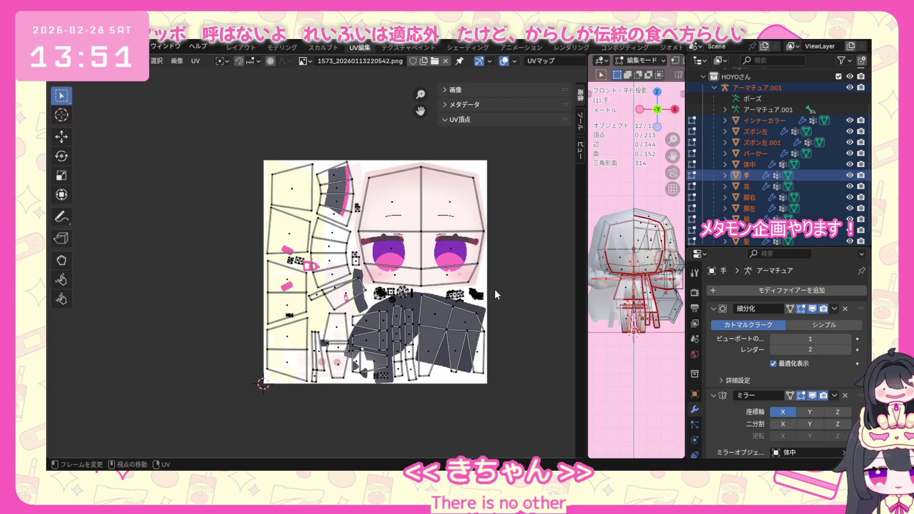
left_click(505, 281)
scroll(504, 281, "up", 1)
scroll(493, 265, "up", 1)
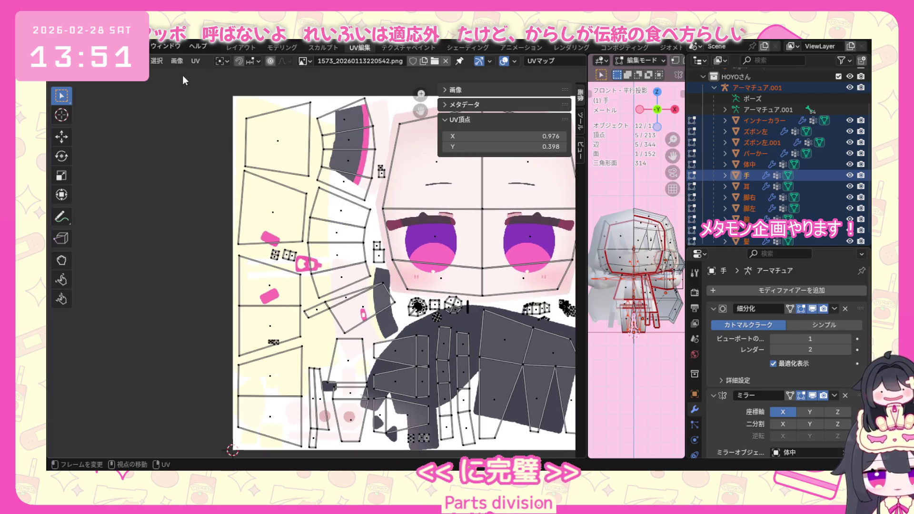
key("a")
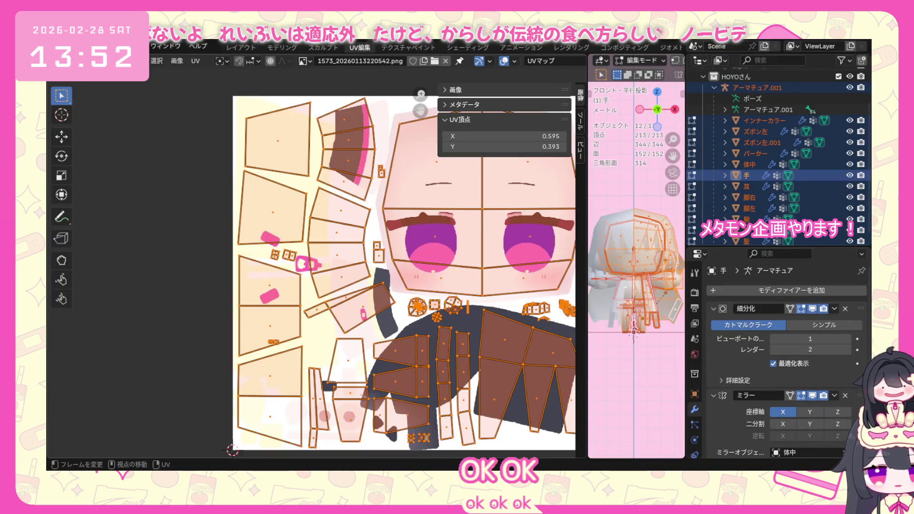
key("alt+a")
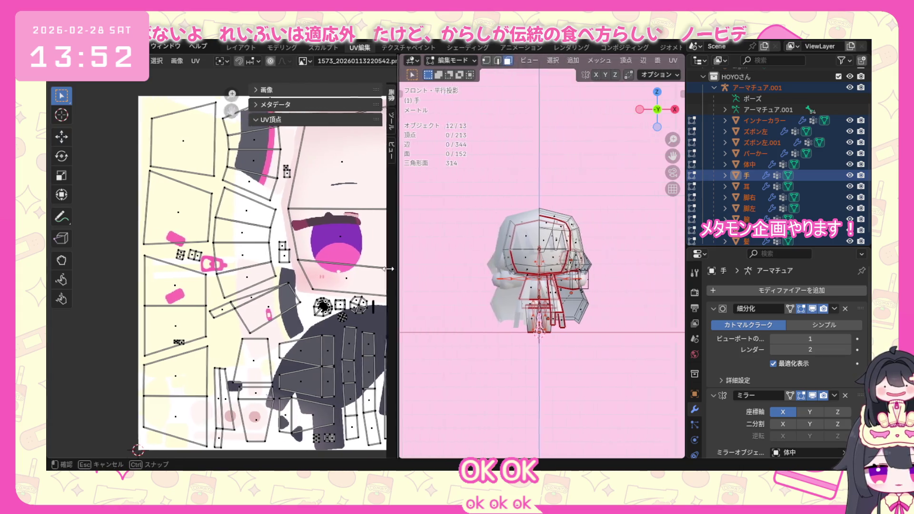
Widen the 3D viewport and make the character's armature the active object.
left_click_drag(587, 259, 240, 259)
left_click(295, 60)
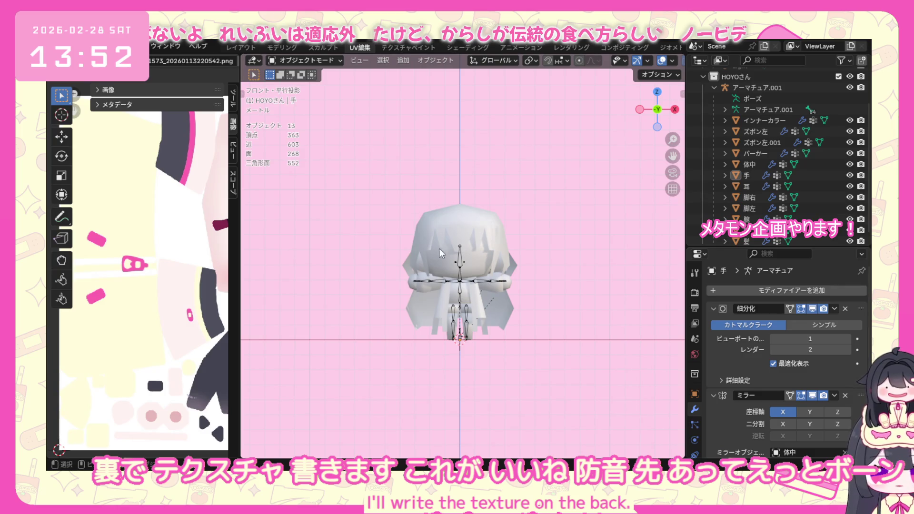
left_click(462, 279)
Enter Pose Mode and test-rotate the shoulder and upper arm bones, reverting unwanted rotations.
left_click(324, 63)
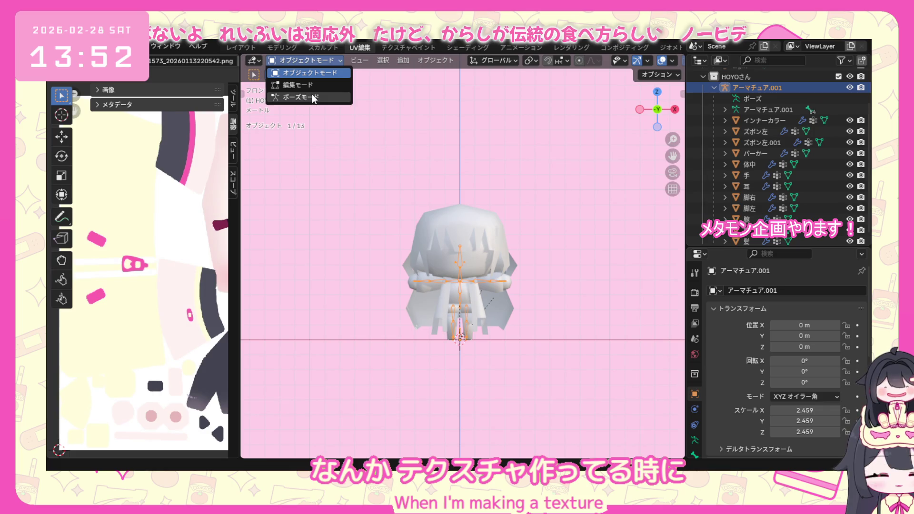
left_click(312, 97)
scroll(472, 297, "up", 3)
left_click(470, 297)
key("r")
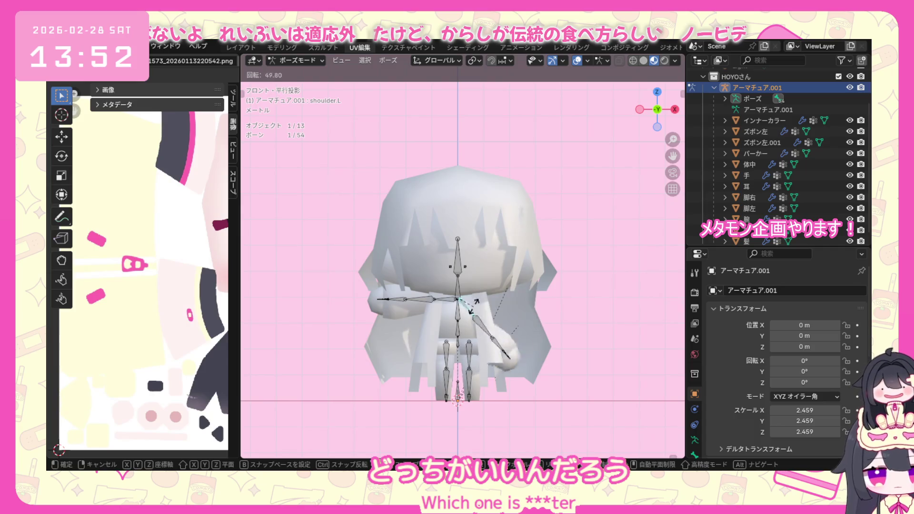
left_click(483, 299)
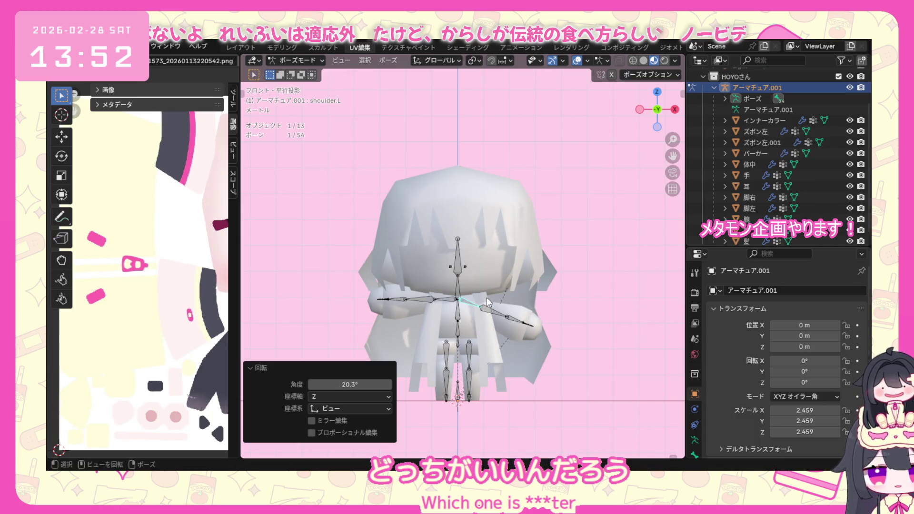
key("ctrl+z")
left_click(489, 297)
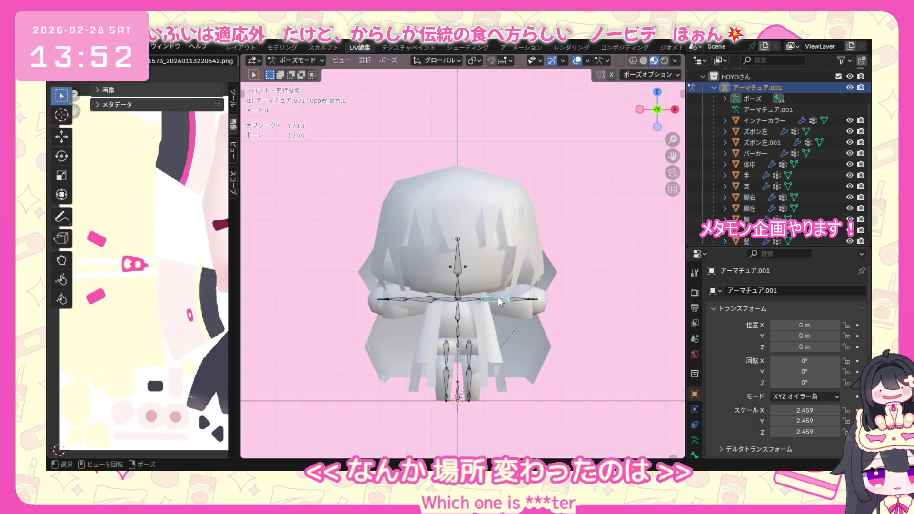
key("r")
left_click(502, 306)
left_click(431, 299)
key("r")
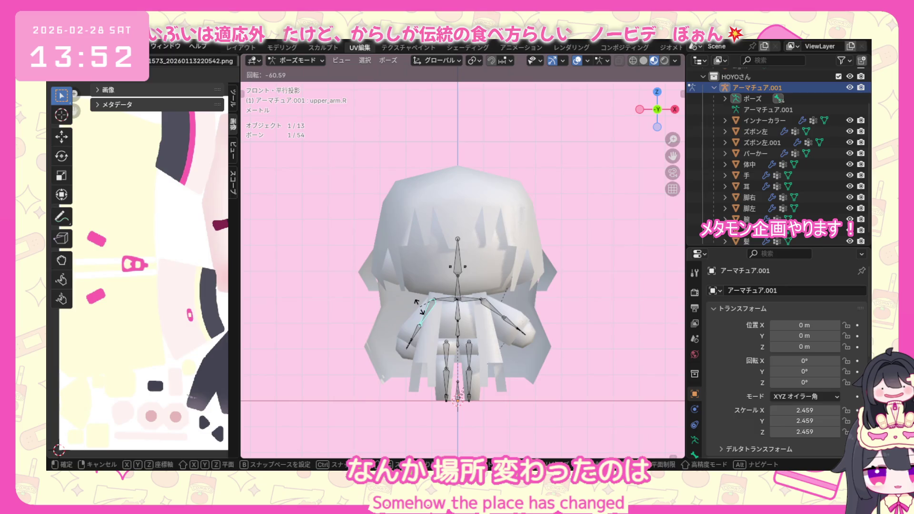
key("Escape")
Test-rotate the left upper leg bone (about 22.8°), orbiting to check the pants deformation.
left_click(469, 350)
key("r")
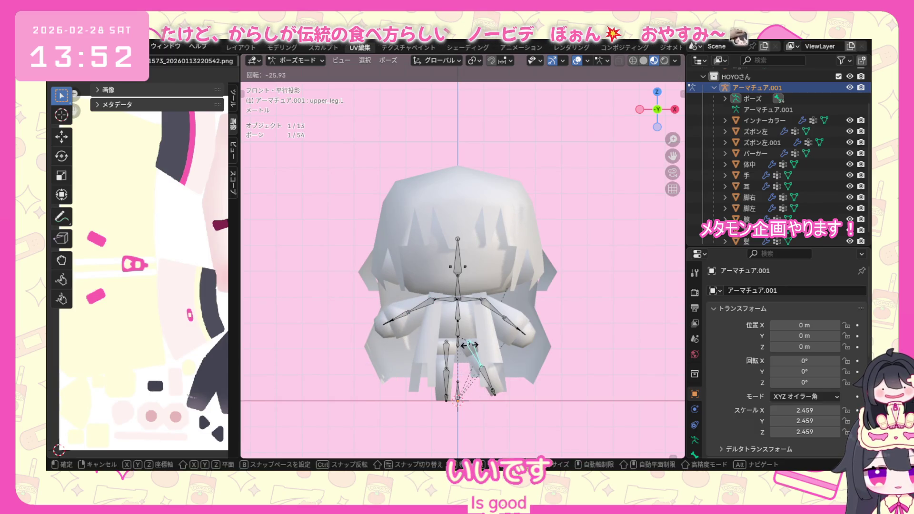
left_click(472, 346)
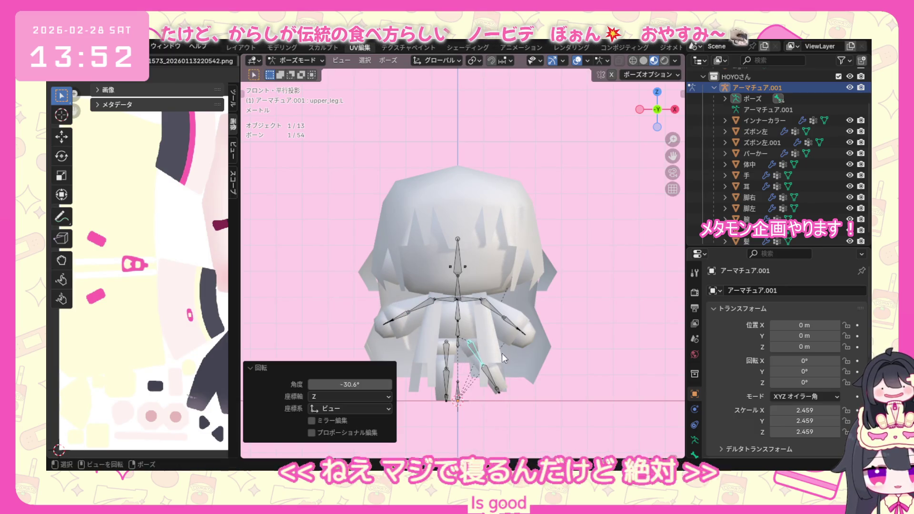
middle_click_drag(498, 353, 494, 345)
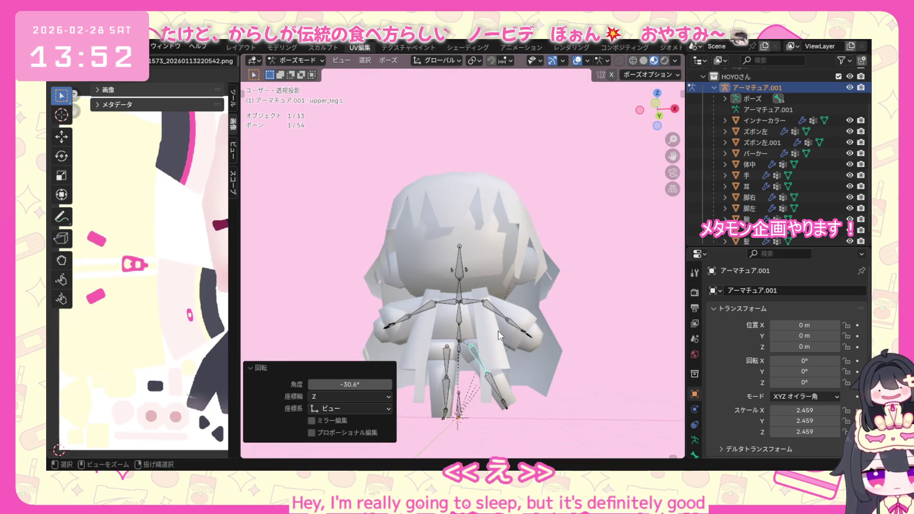
key("ctrl+z")
key("r")
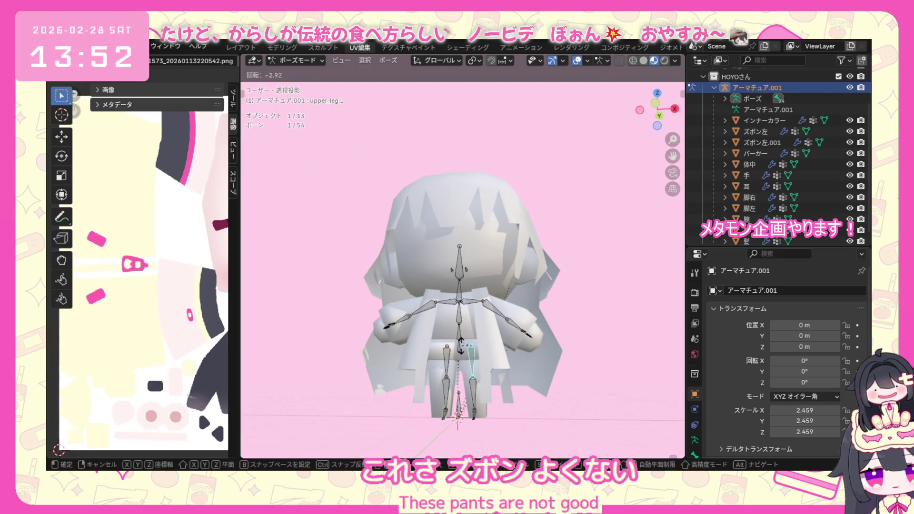
left_click(500, 331)
middle_click_drag(500, 331, 501, 347)
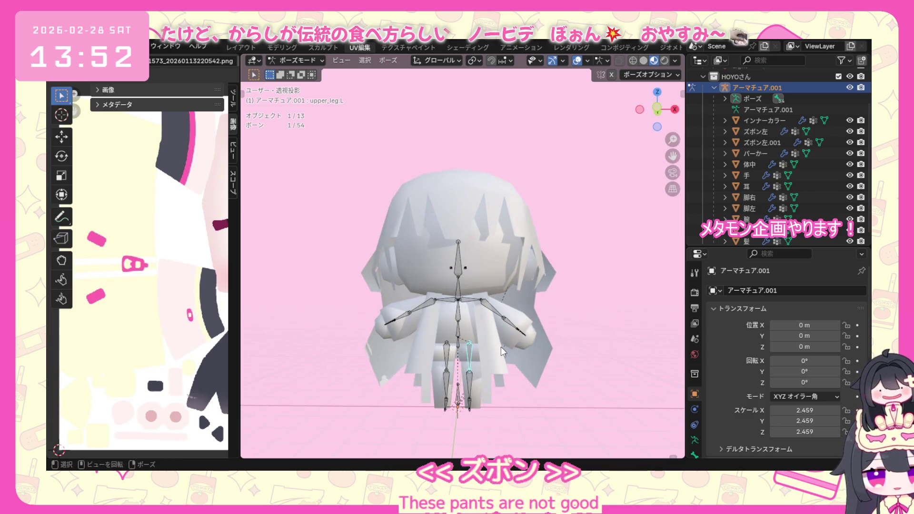
key("r")
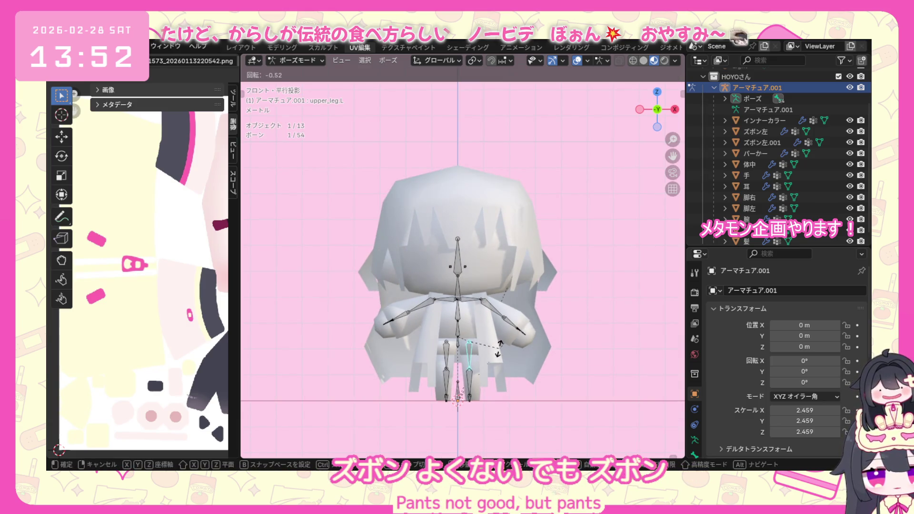
left_click(501, 347)
middle_click_drag(505, 340, 407, 341)
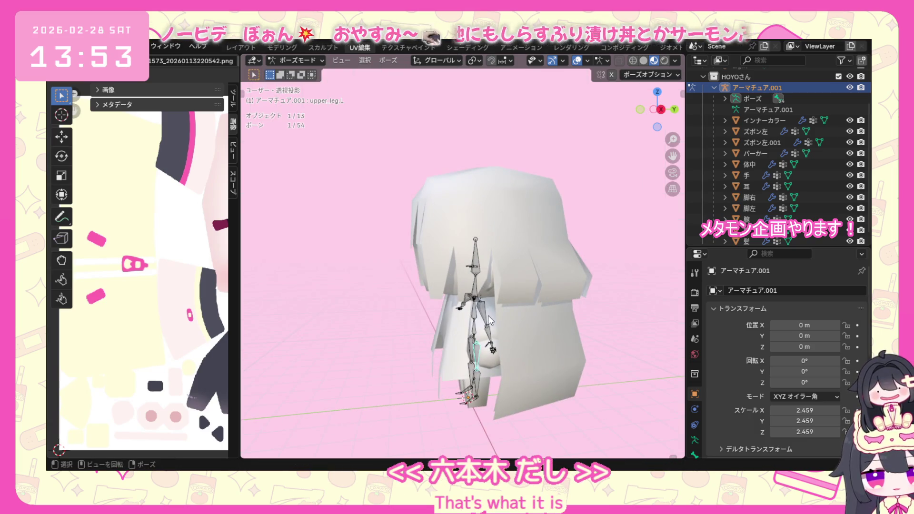
key("r")
left_click(418, 331)
middle_click_drag(418, 332, 538, 315)
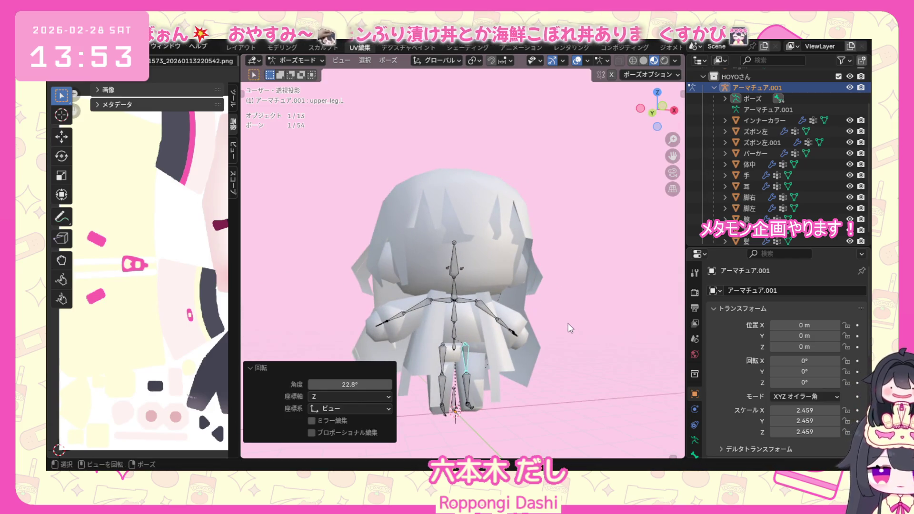
Deselect all bones and return the armature to Object Mode.
key("alt+a")
left_click(297, 61)
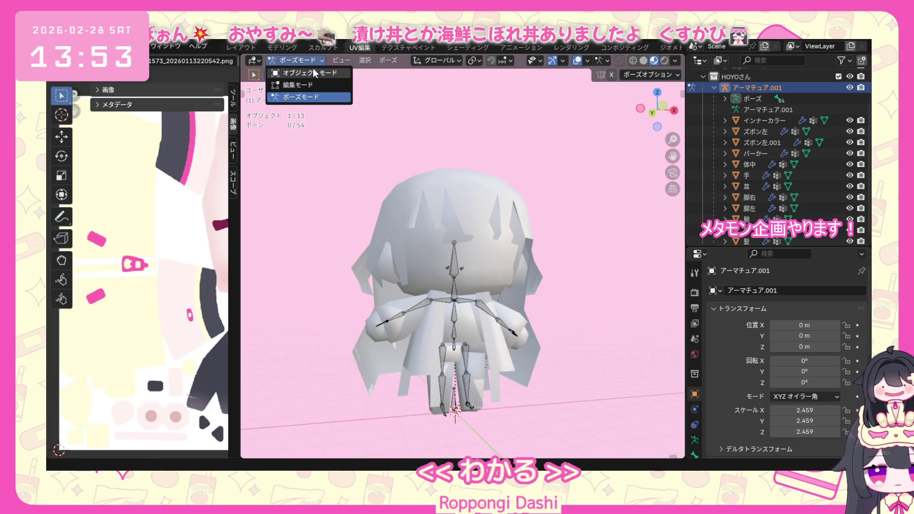
left_click(321, 73)
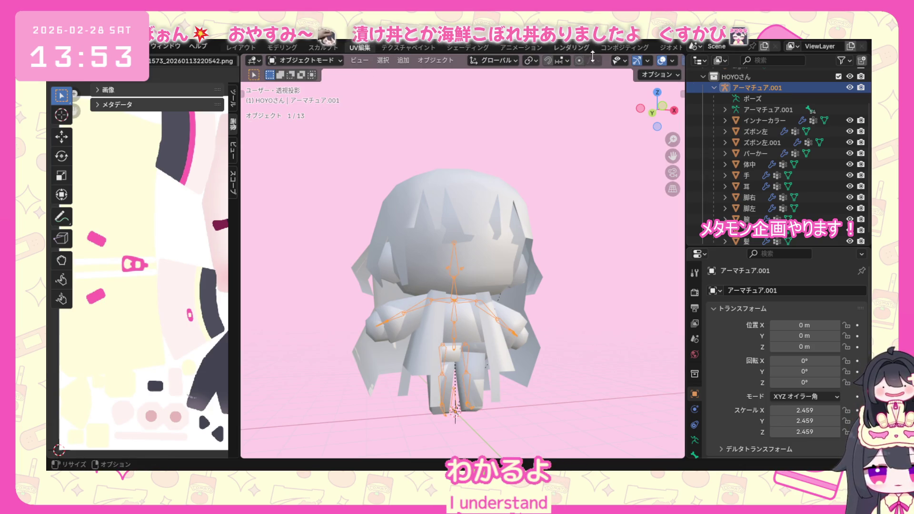
With overlays hidden, check the Armature modifiers on the 脚左 and 顔 meshes, then restore overlays.
left_click(661, 61)
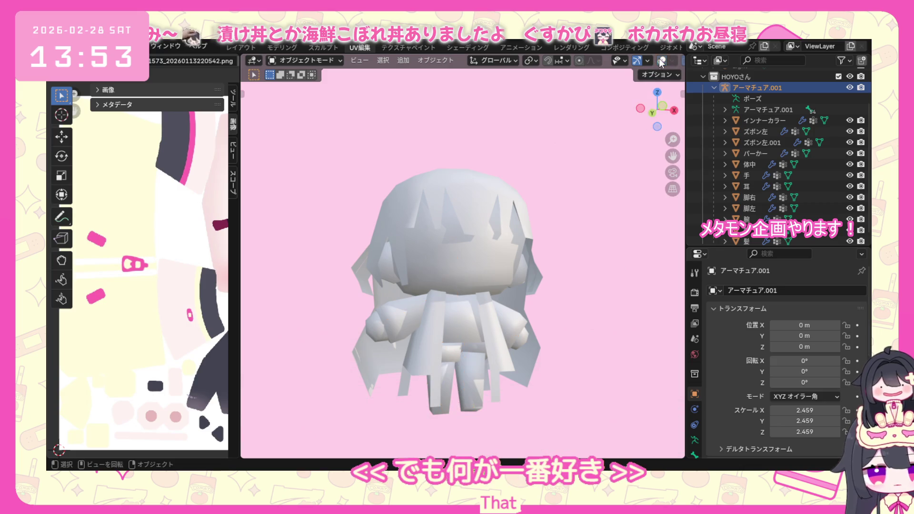
mouse_move(534, 384)
middle_mouse_down()
mouse_move(469, 356)
mouse_move(480, 363)
middle_mouse_up()
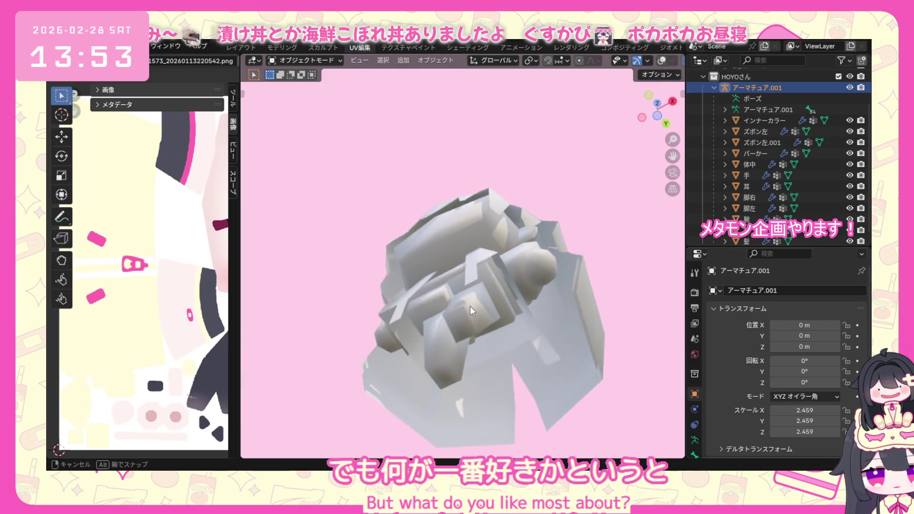
left_click(469, 345)
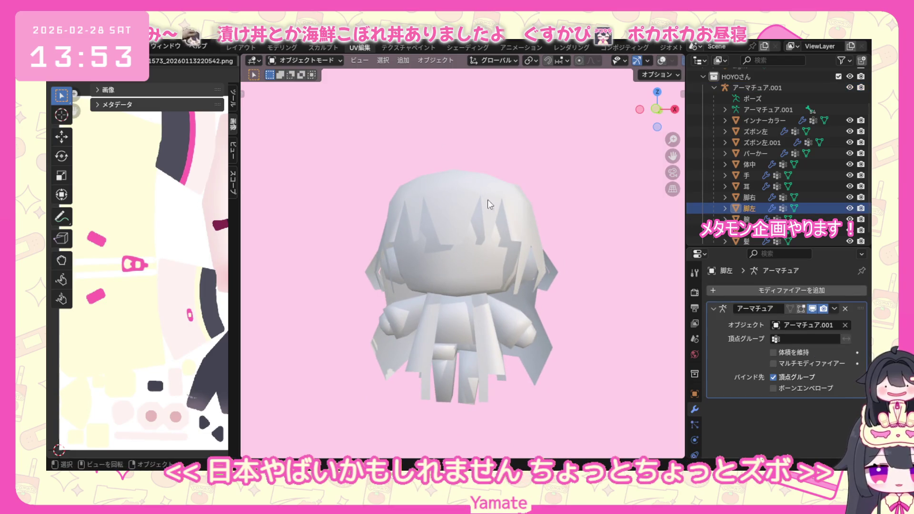
left_click(473, 232)
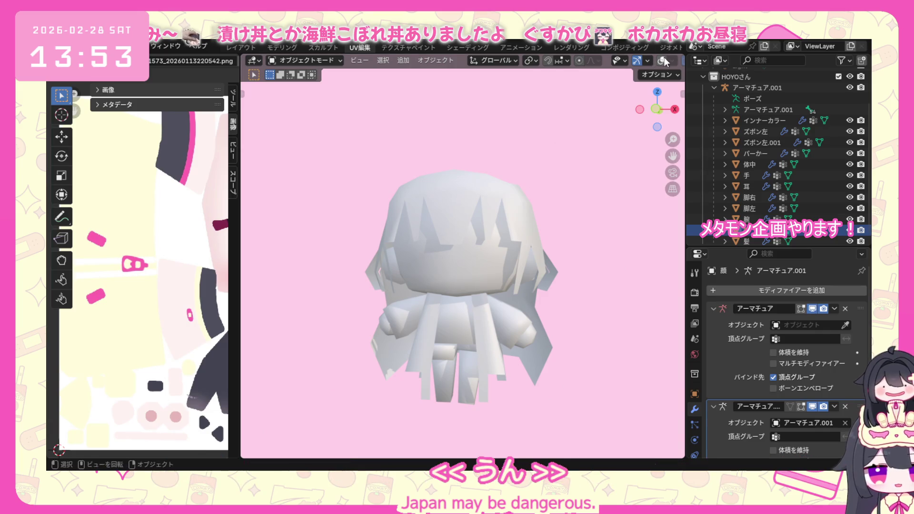
key("shift+alt+z")
Reselect アーマチュア.001 in front view, test-move it and undo the move.
left_click(480, 340)
key("KP_1")
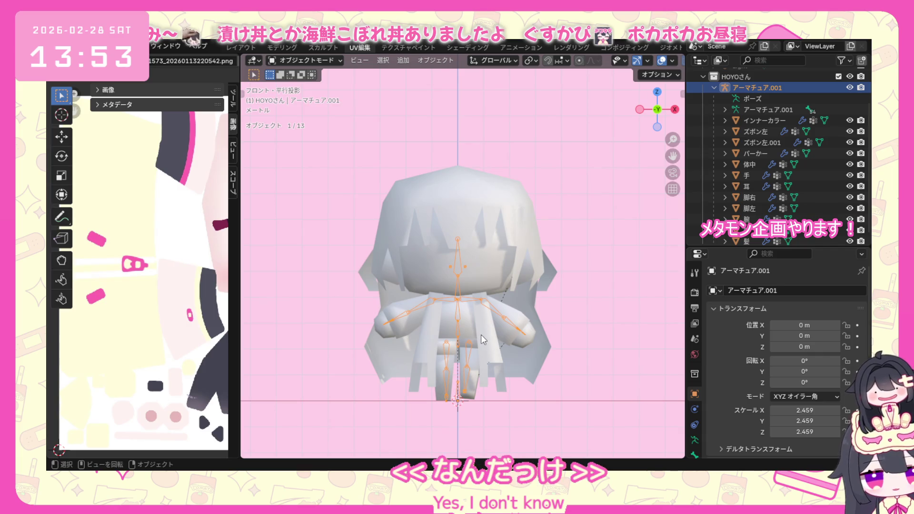
key("g")
left_click(458, 329)
key("ctrl+z")
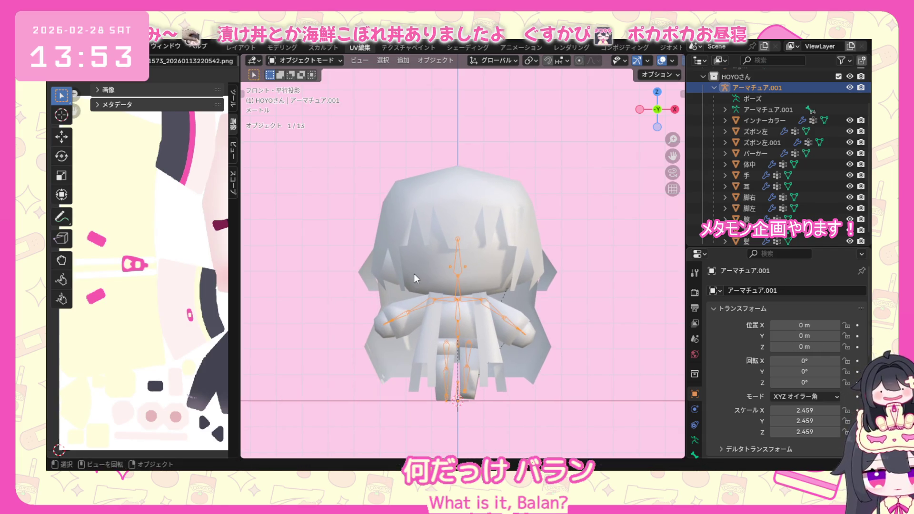
Enter Pose Mode and test the selected leg bone with a move (undone) and a tiny rotation.
left_click(318, 60)
left_click(308, 96)
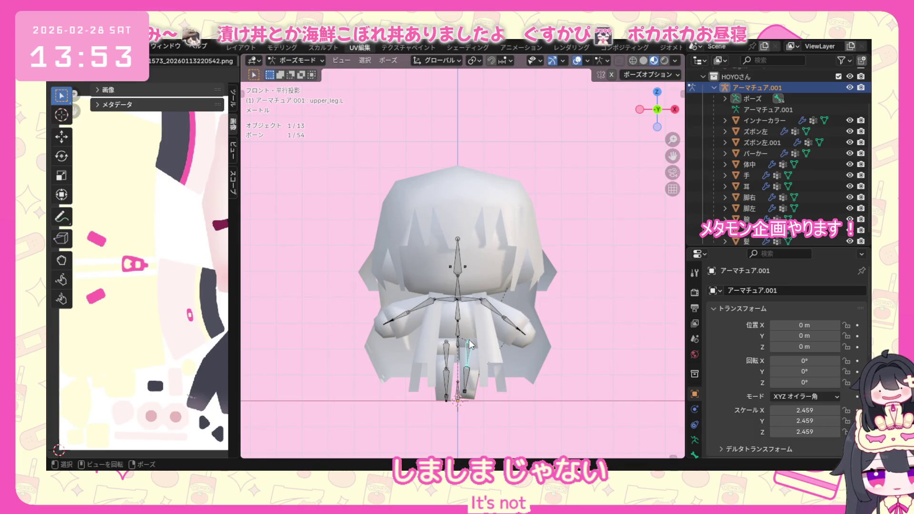
key("g")
left_click(470, 341)
key("ctrl+z")
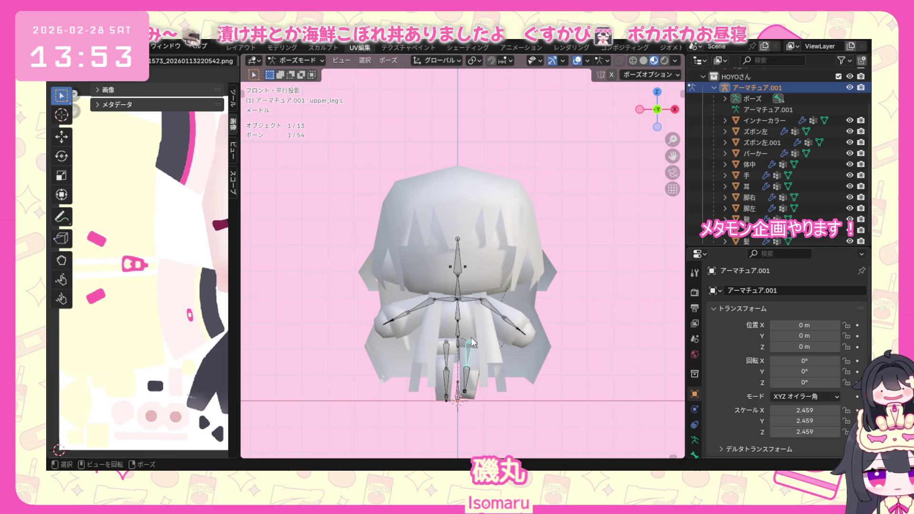
key("r")
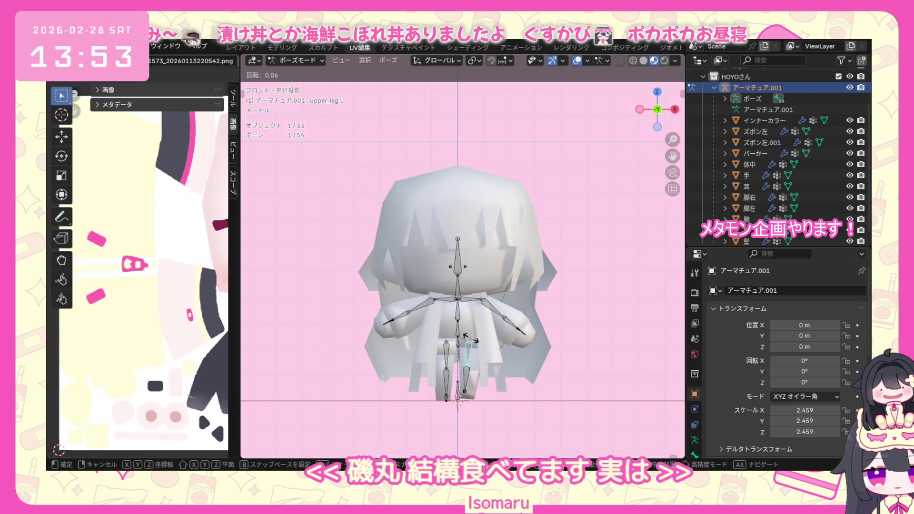
left_click(479, 344)
mouse_move(480, 343)
middle_mouse_down()
mouse_move(470, 369)
mouse_move(609, 355)
mouse_move(500, 338)
middle_mouse_up()
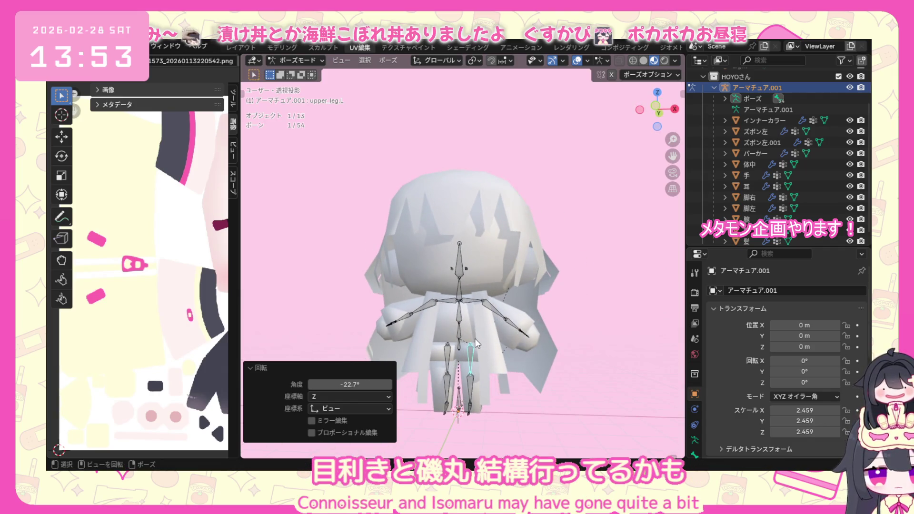
From front view rotate upper_leg.L about -14.1° outward, tilt the neck bone, then deselect all bones.
key("KP_1")
key("r")
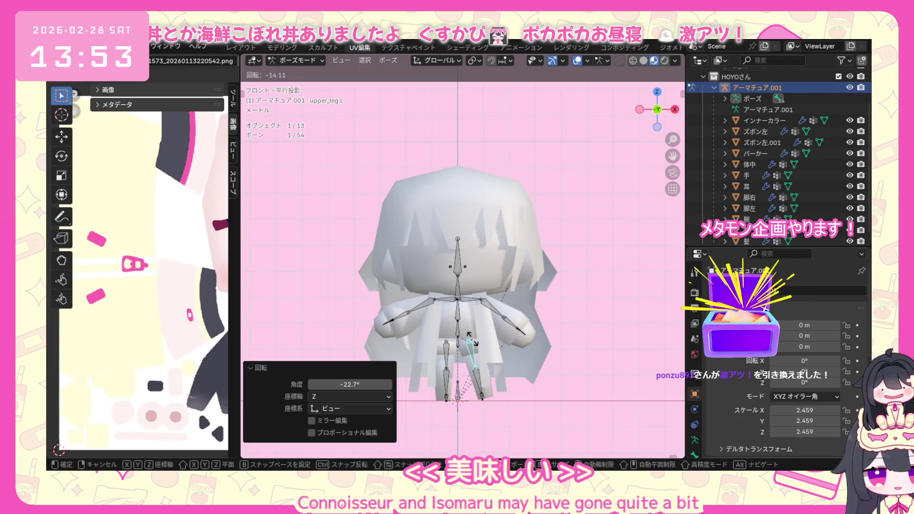
left_click(471, 341)
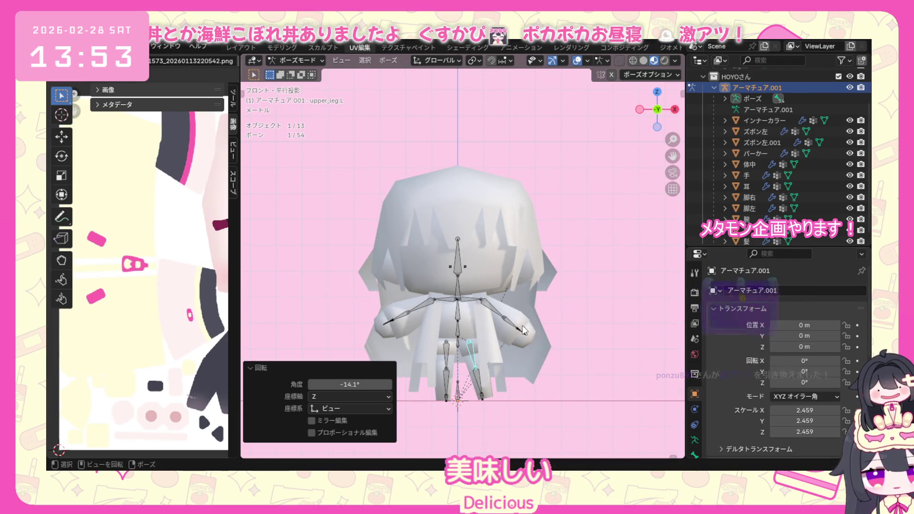
left_click(460, 286)
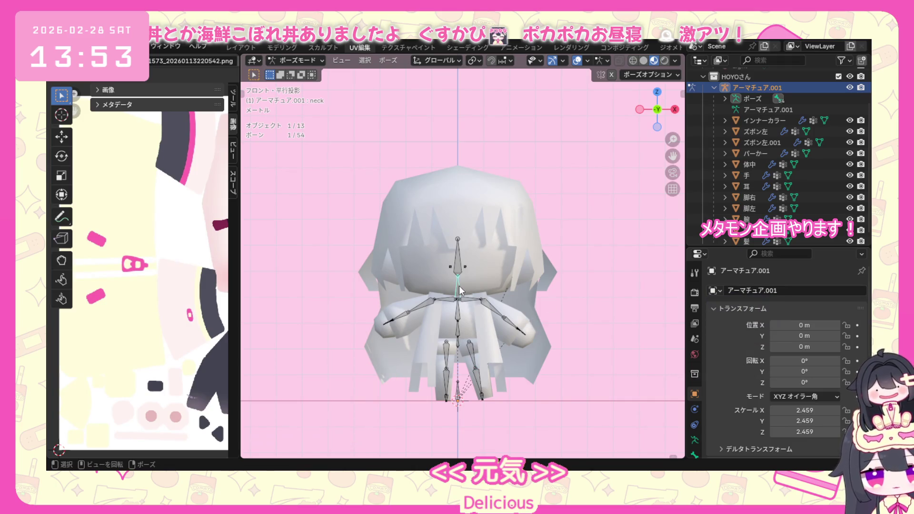
key("r")
left_click(468, 282)
left_click(568, 326)
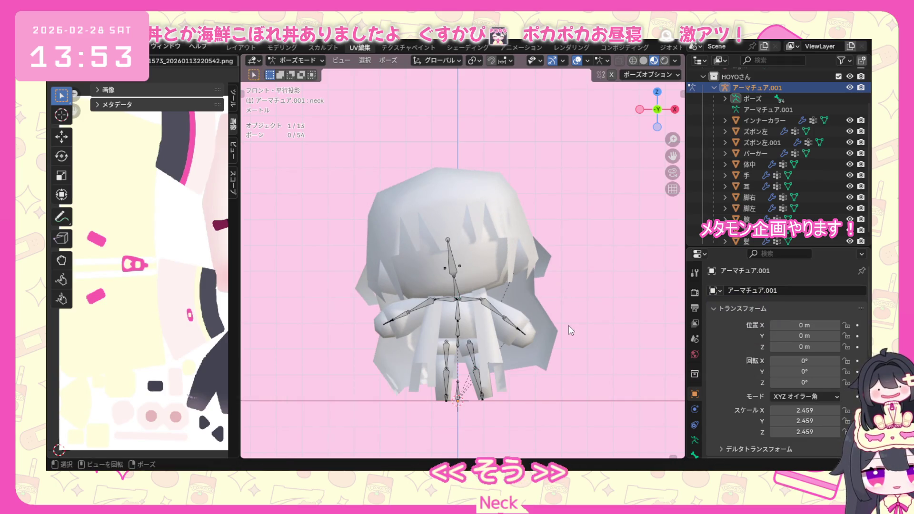
middle_click_drag(569, 325, 457, 315)
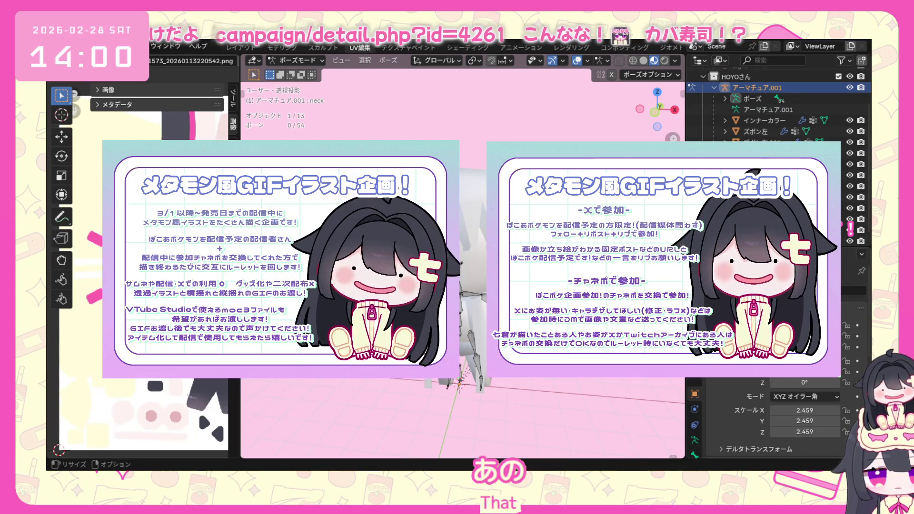
Bring the Sushiro campaign page to the front over Blender.
key("alt+Tab")
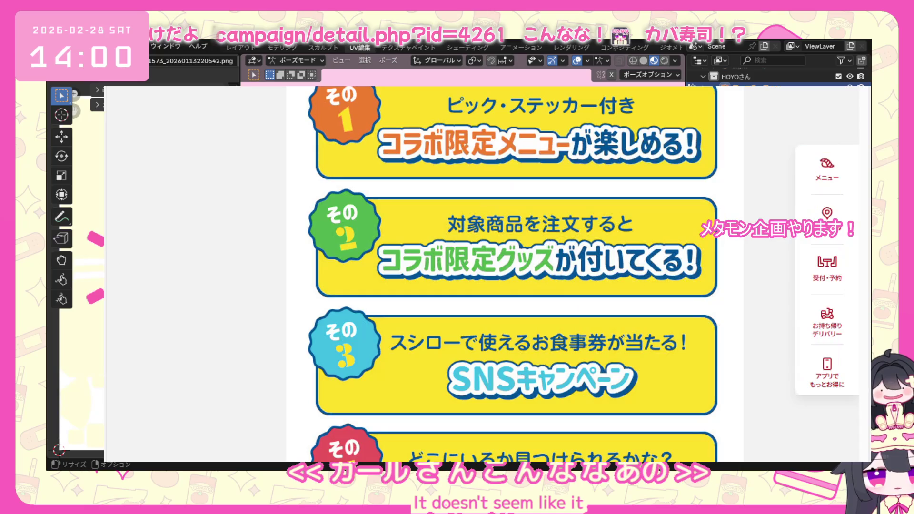
scroll(474, 320, "down", 2)
scroll(473, 319, "down", 5)
scroll(473, 319, "down", 5)
scroll(474, 320, "down", 3)
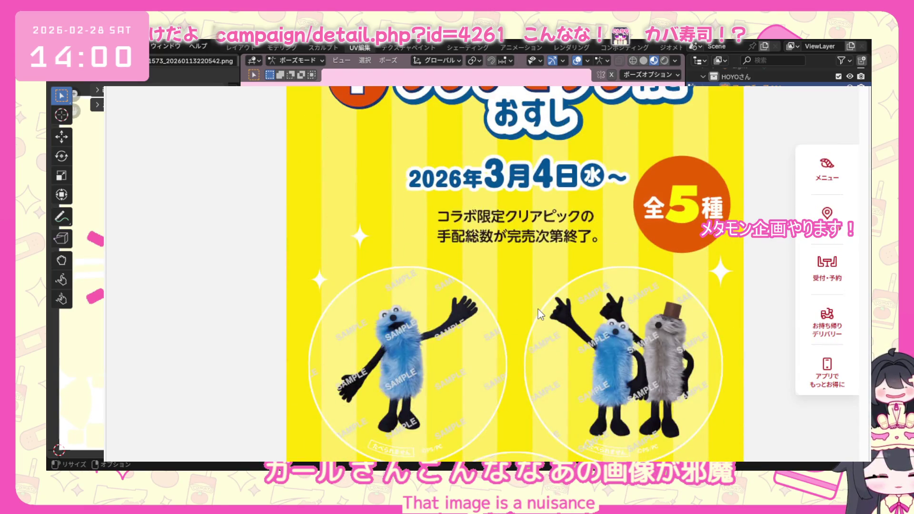
scroll(538, 309, "down", 1)
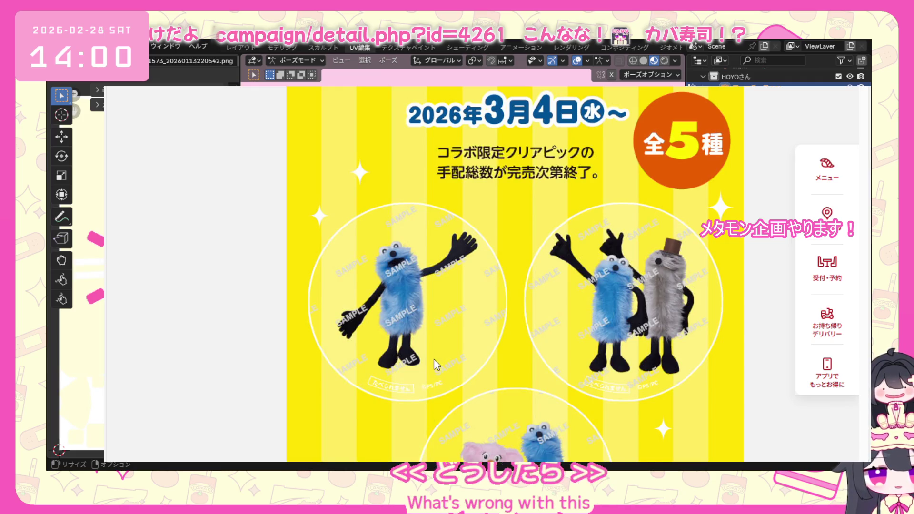
scroll(458, 351, "down", 3)
scroll(458, 351, "down", 2)
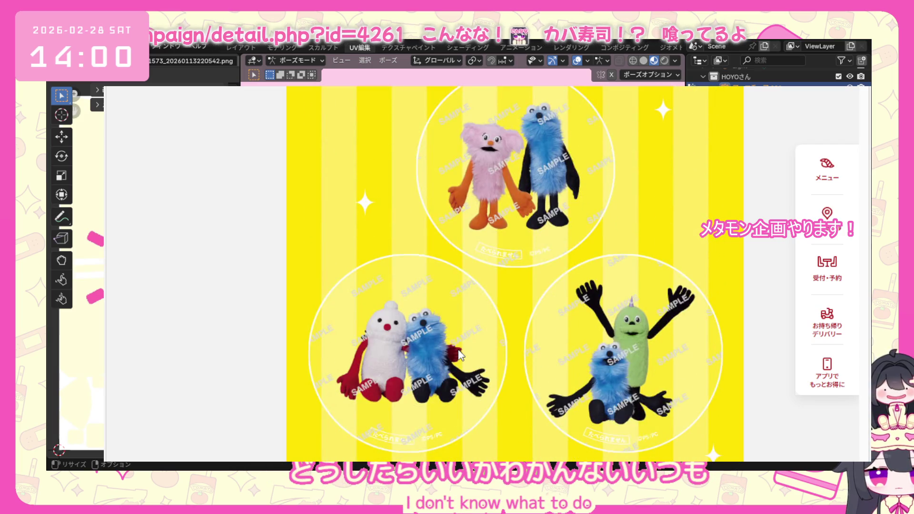
scroll(457, 351, "down", 1)
scroll(458, 349, "down", 1)
scroll(467, 338, "down", 3)
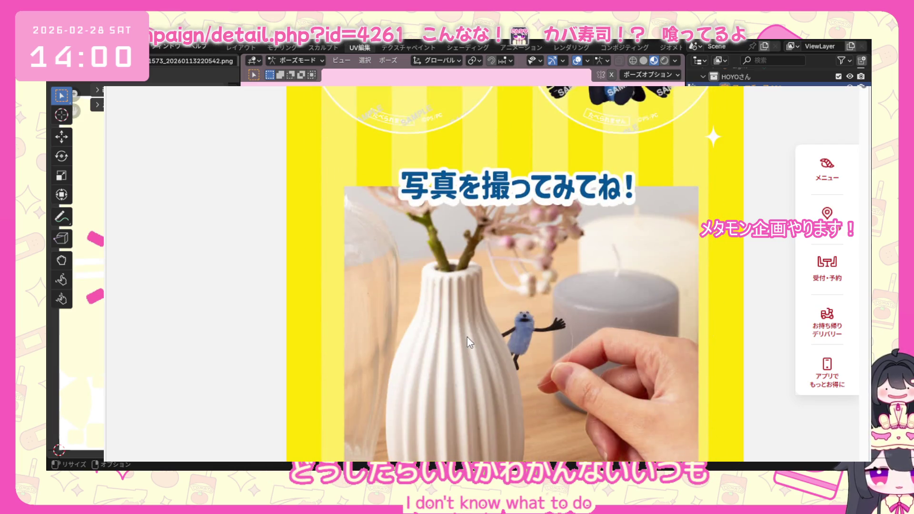
scroll(453, 214, "down", 1)
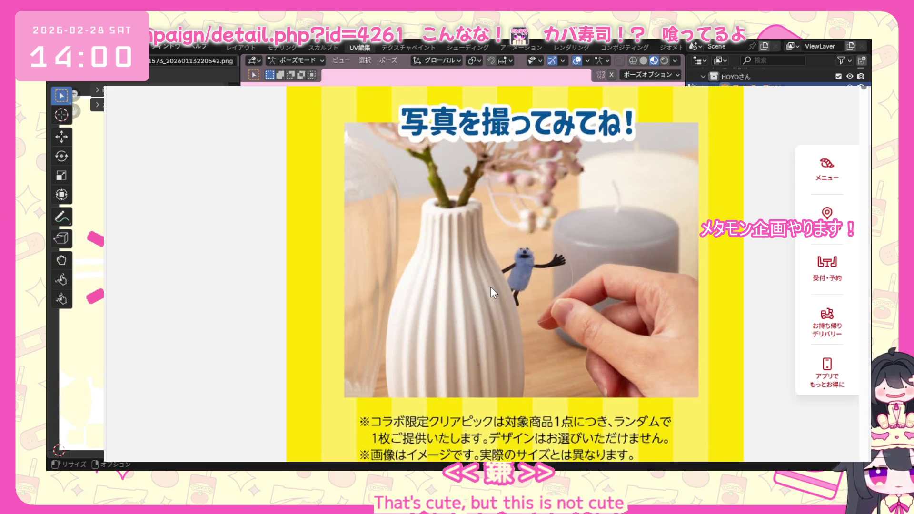
scroll(491, 290, "down", 4)
scroll(491, 291, "down", 3)
scroll(491, 292, "down", 2)
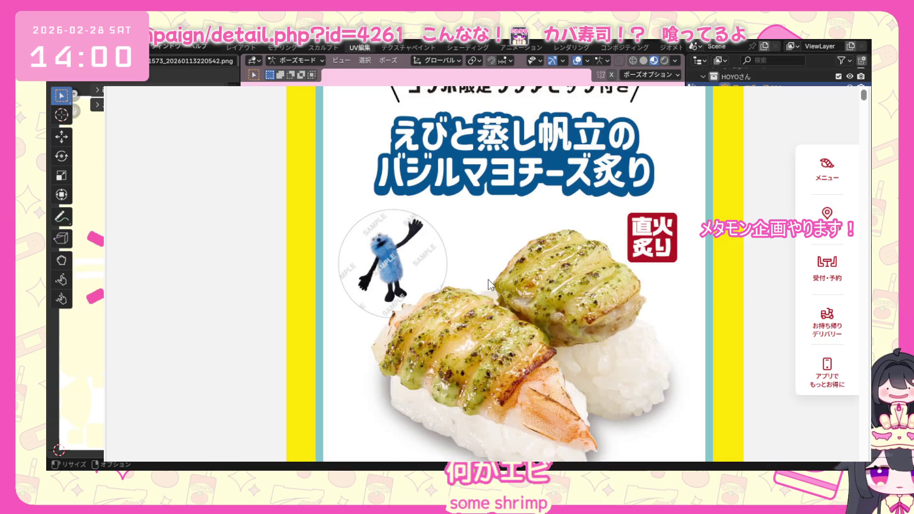
scroll(490, 285, "down", 2)
scroll(490, 284, "down", 2)
scroll(490, 284, "down", 2)
scroll(490, 285, "down", 2)
scroll(490, 285, "down", 1)
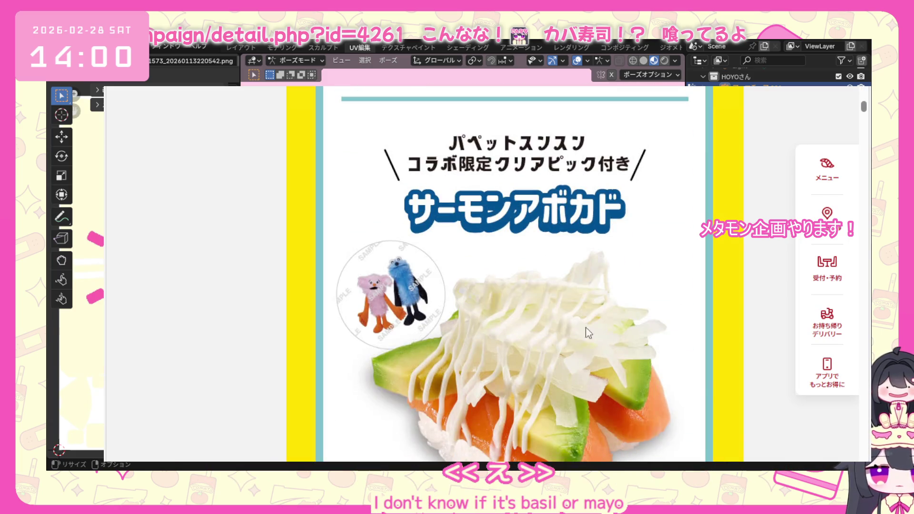
scroll(562, 276, "down", 1)
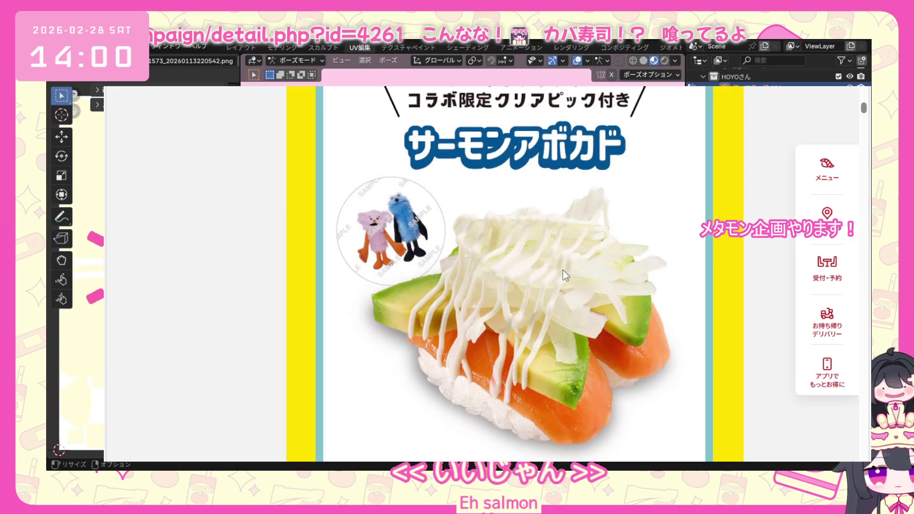
scroll(563, 267, "down", 2)
scroll(564, 263, "down", 1)
scroll(563, 260, "down", 2)
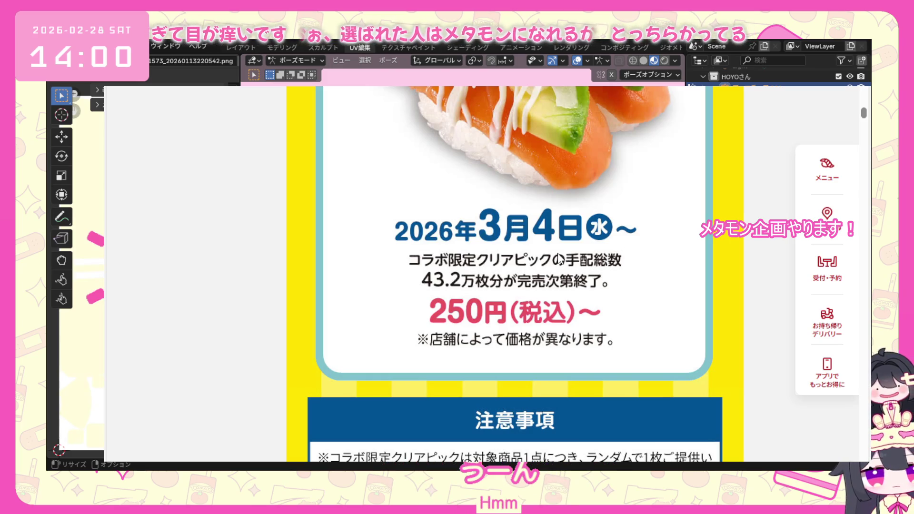
scroll(559, 259, "down", 1)
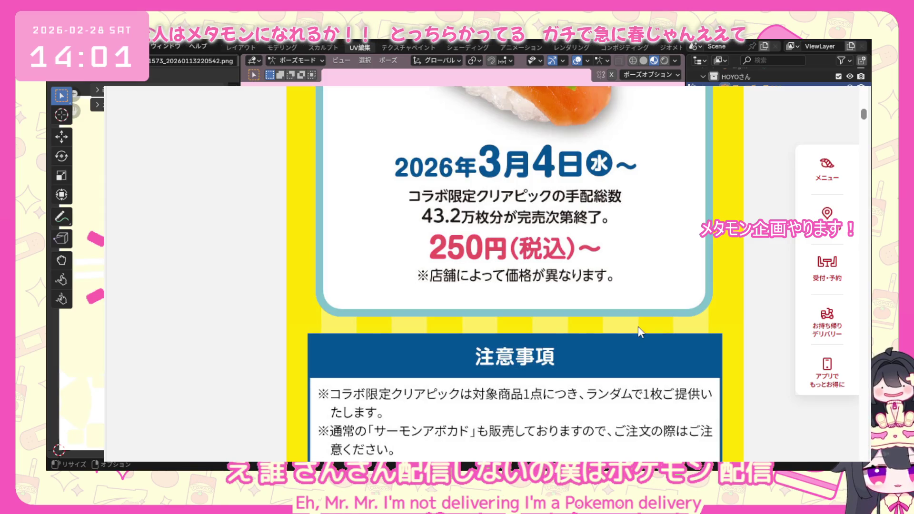
scroll(638, 326, "down", 2)
scroll(635, 336, "down", 2)
scroll(632, 331, "down", 2)
scroll(632, 326, "down", 3)
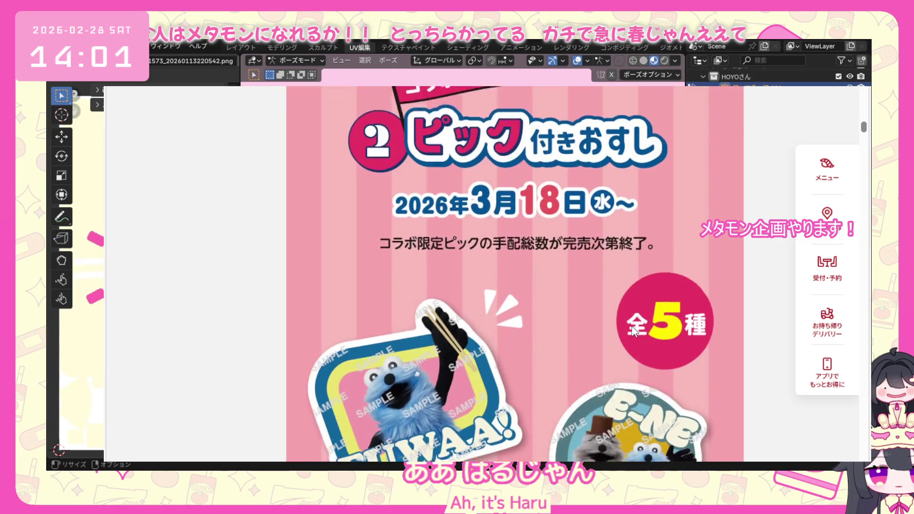
scroll(630, 321, "down", 2)
scroll(631, 320, "down", 3)
scroll(630, 321, "down", 3)
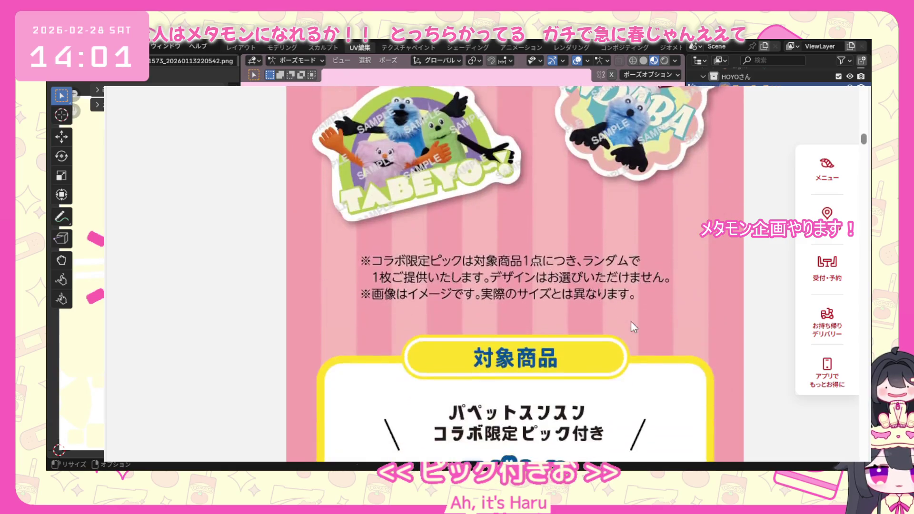
scroll(630, 322, "down", 4)
scroll(631, 322, "down", 5)
scroll(631, 319, "down", 2)
scroll(631, 319, "down", 2)
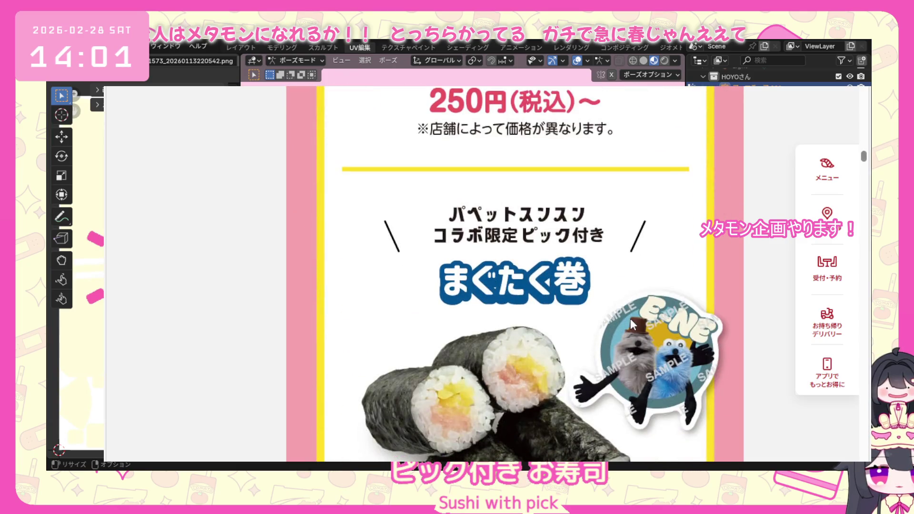
scroll(631, 319, "down", 2)
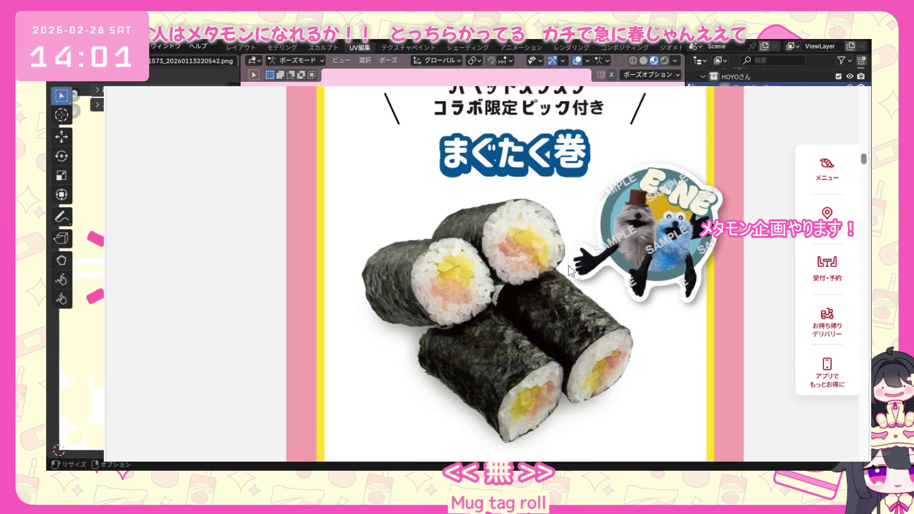
scroll(575, 270, "down", 4)
scroll(570, 269, "down", 5)
scroll(568, 263, "down", 6)
scroll(568, 264, "up", 3)
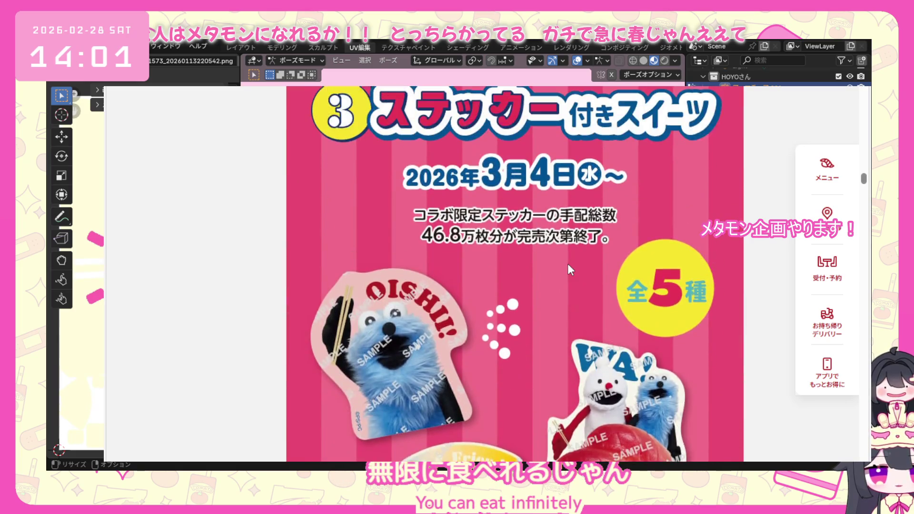
scroll(579, 244, "down", 4)
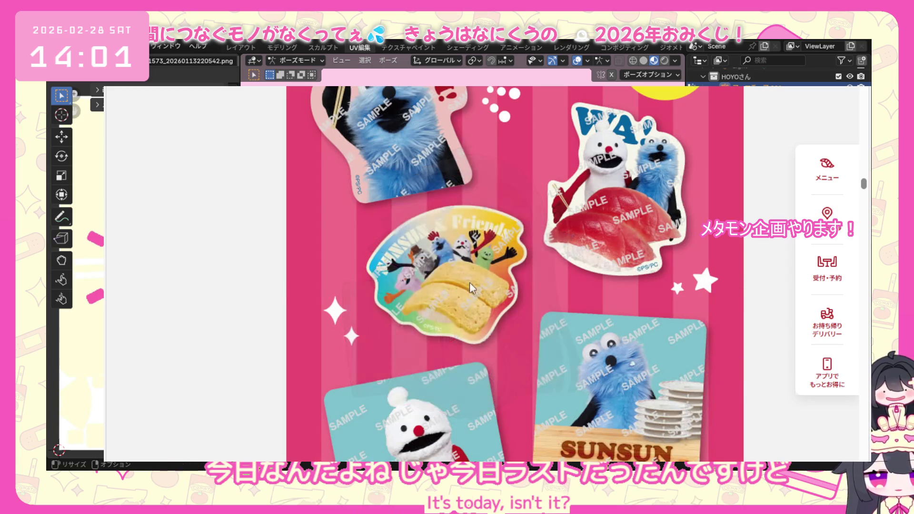
scroll(493, 281, "down", 5)
scroll(494, 282, "down", 5)
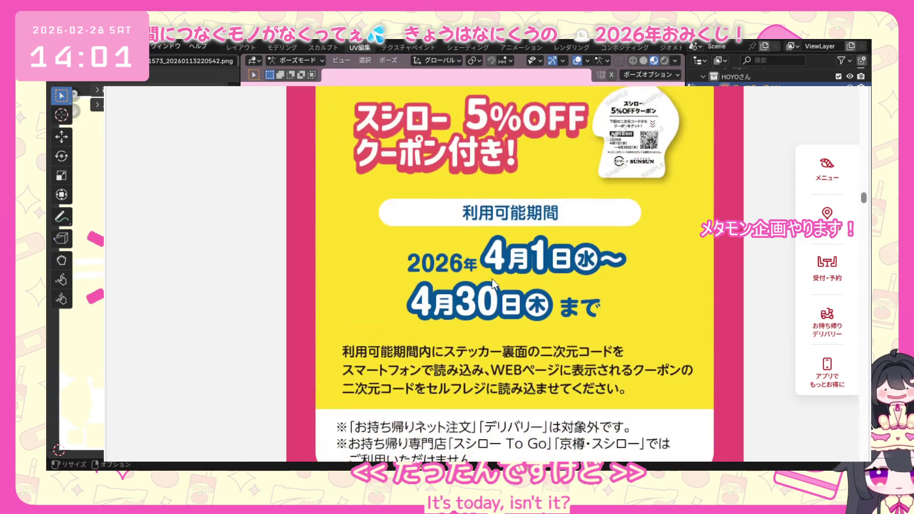
scroll(492, 281, "down", 5)
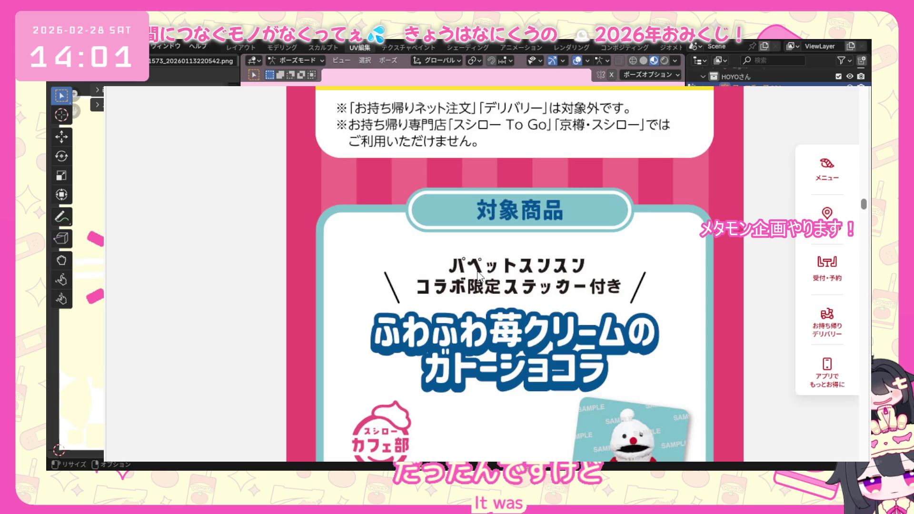
scroll(478, 274, "down", 3)
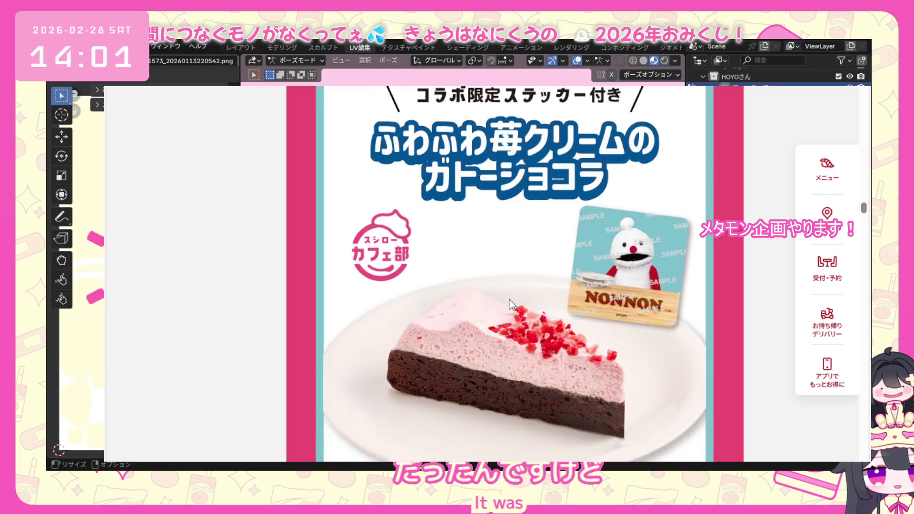
scroll(502, 292, "down", 3)
scroll(528, 294, "down", 3)
scroll(526, 291, "down", 3)
scroll(527, 288, "down", 3)
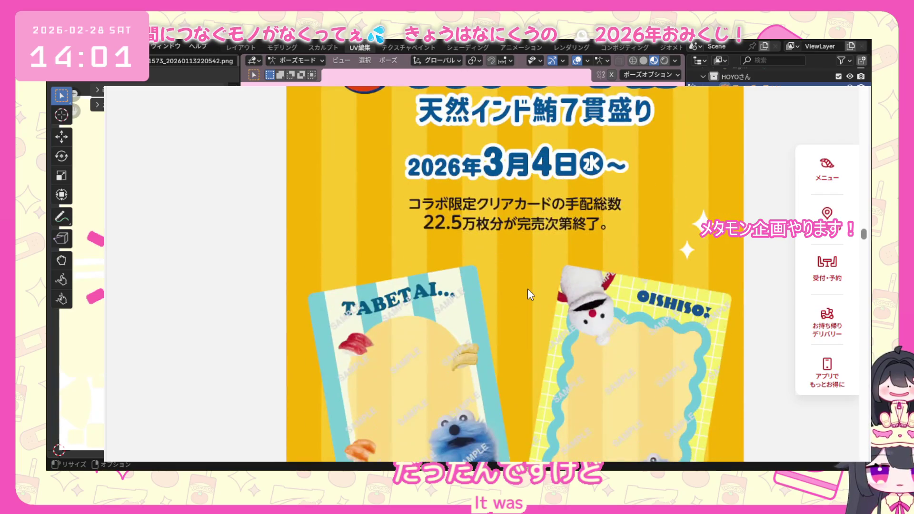
scroll(528, 278, "up", 1)
scroll(528, 267, "down", 3)
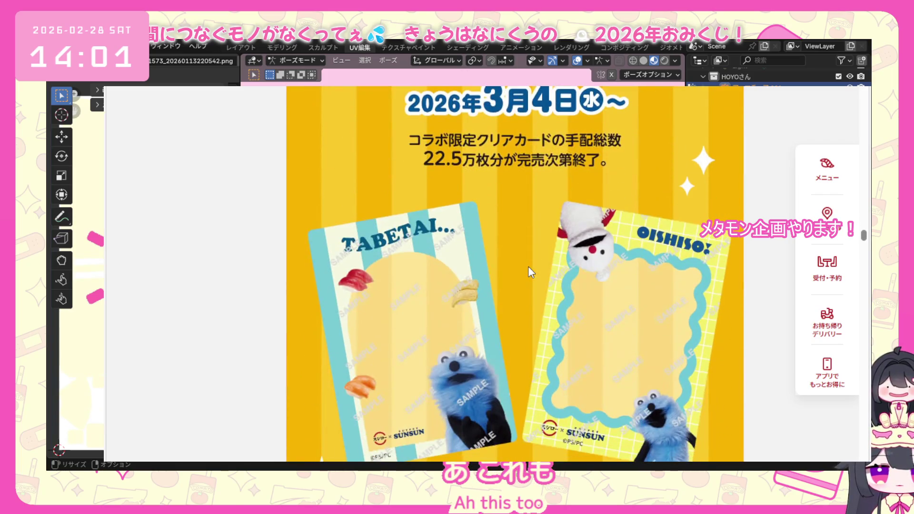
scroll(528, 267, "down", 3)
scroll(529, 267, "up", 1)
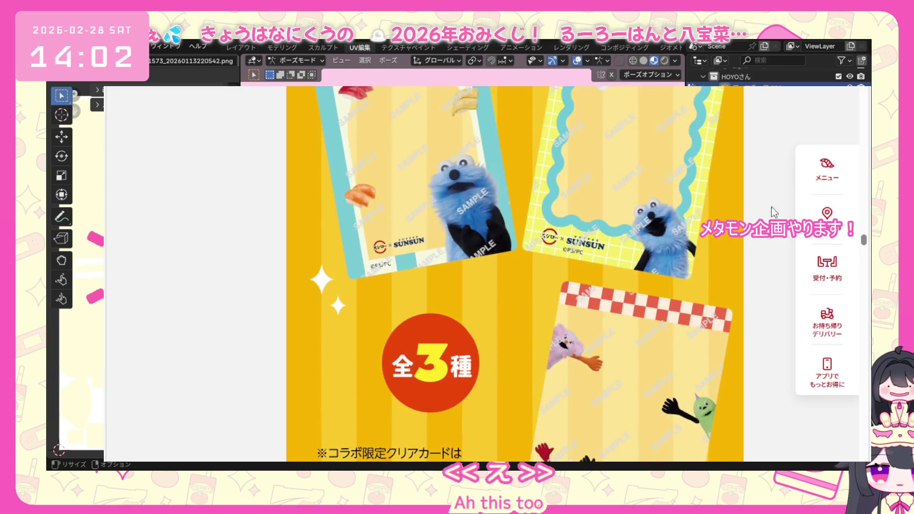
scroll(629, 182, "down", 2)
scroll(626, 184, "down", 3)
scroll(626, 184, "down", 2)
scroll(627, 184, "down", 2)
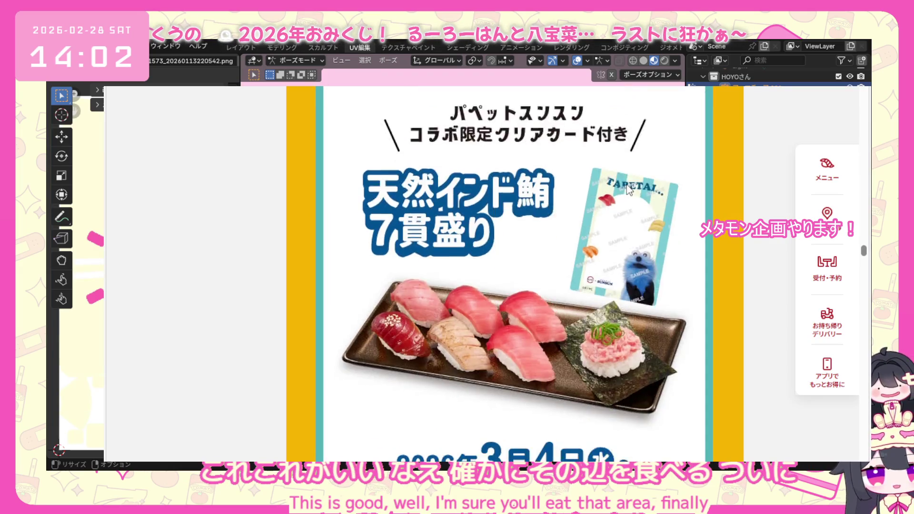
scroll(626, 184, "up", 1)
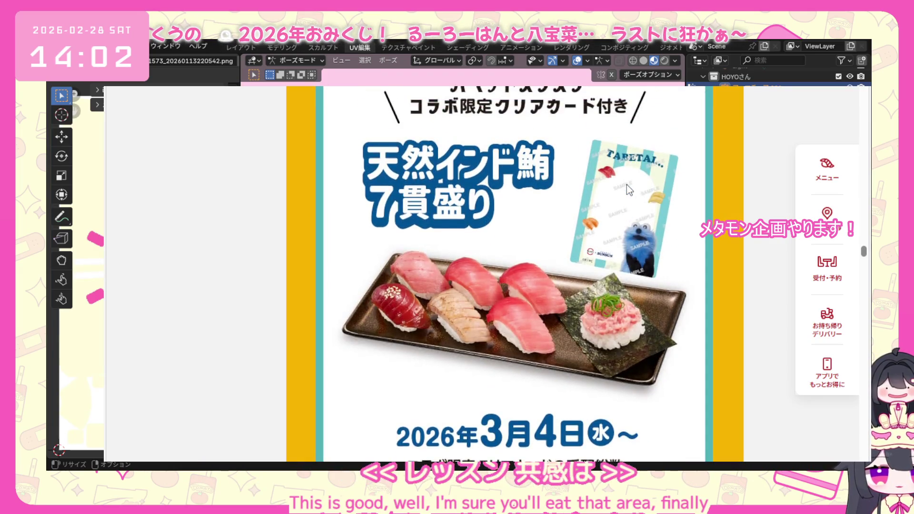
scroll(626, 184, "down", 2)
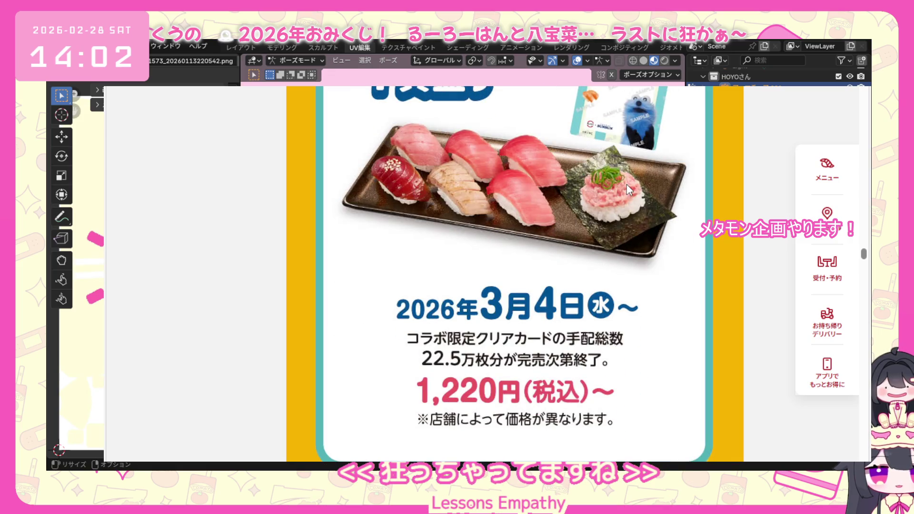
scroll(627, 183, "up", 2)
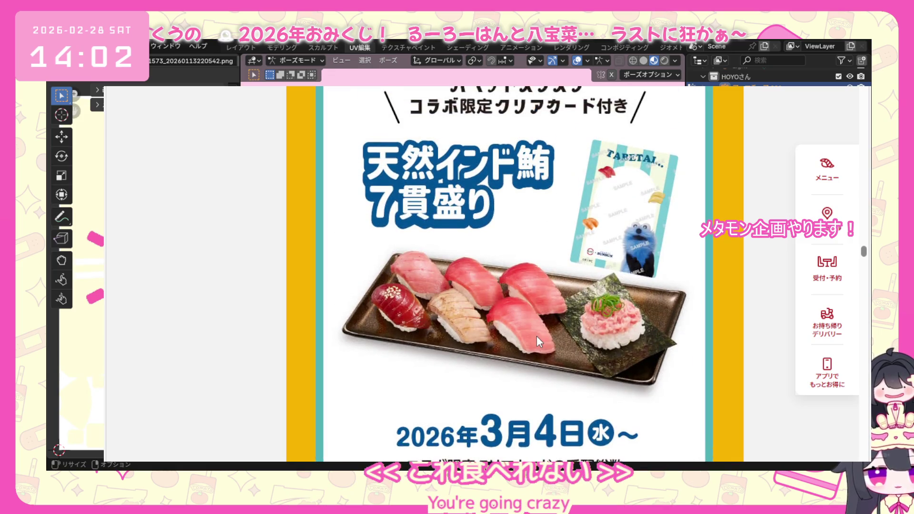
scroll(537, 336, "down", 2)
scroll(538, 333, "down", 3)
scroll(536, 327, "down", 3)
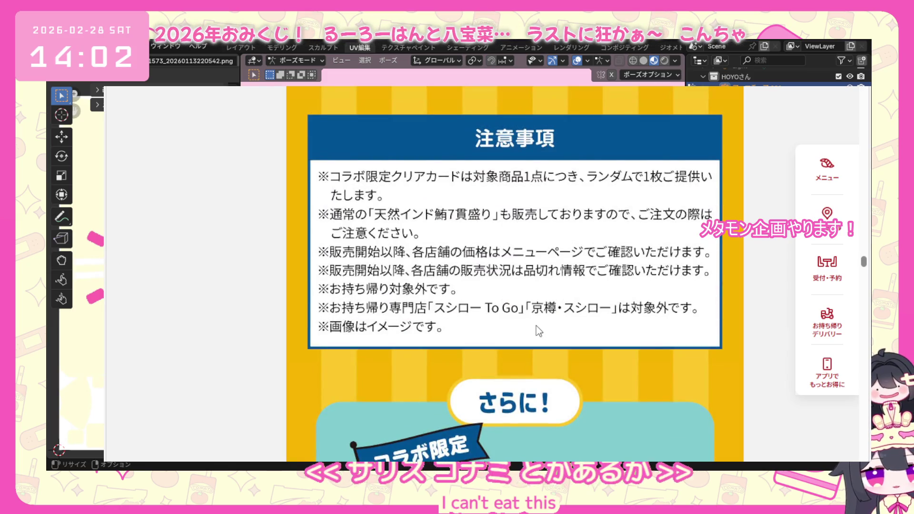
scroll(535, 314, "down", 1)
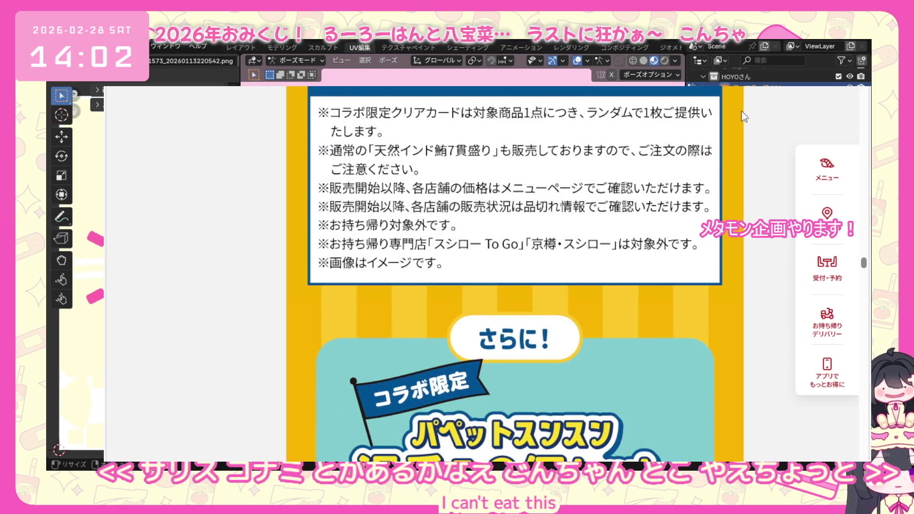
Briefly switch to the Blender scene and back to the campaign page.
key("alt+Tab")
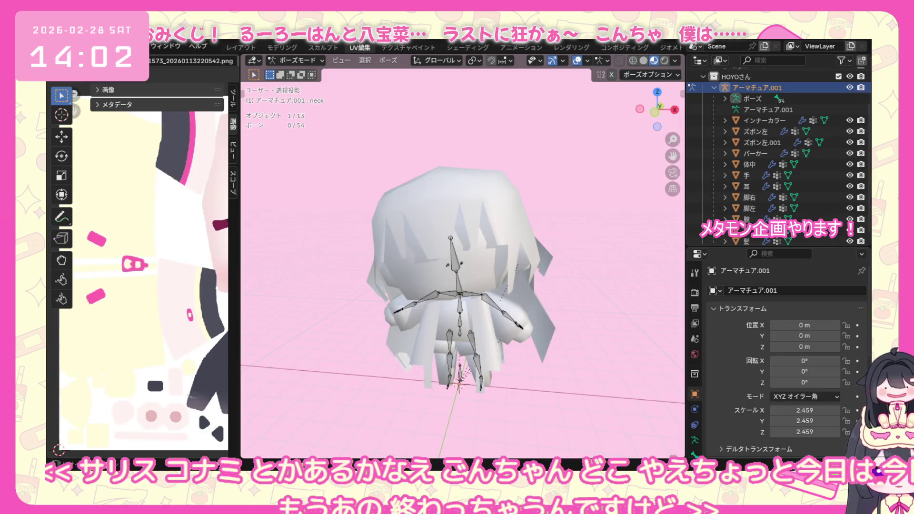
key("alt+Tab")
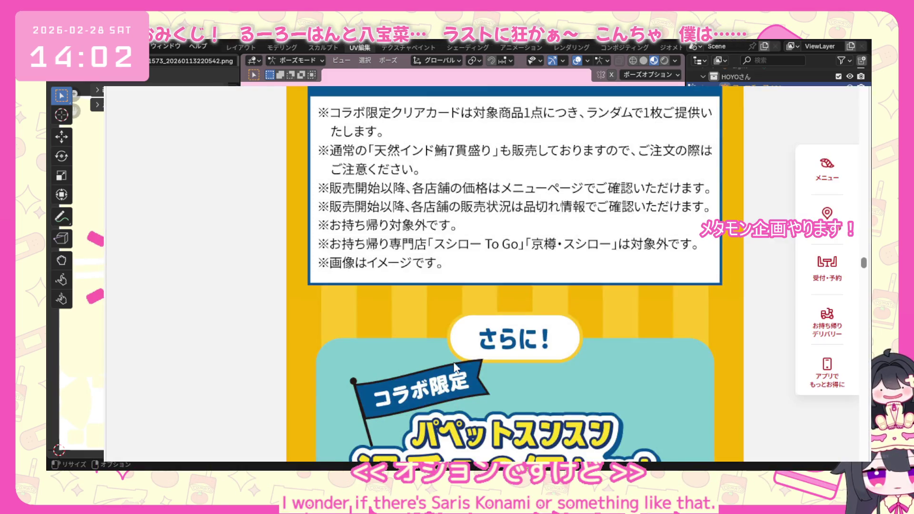
scroll(454, 370, "down", 3)
scroll(471, 335, "down", 3)
scroll(467, 351, "down", 3)
scroll(467, 350, "down", 3)
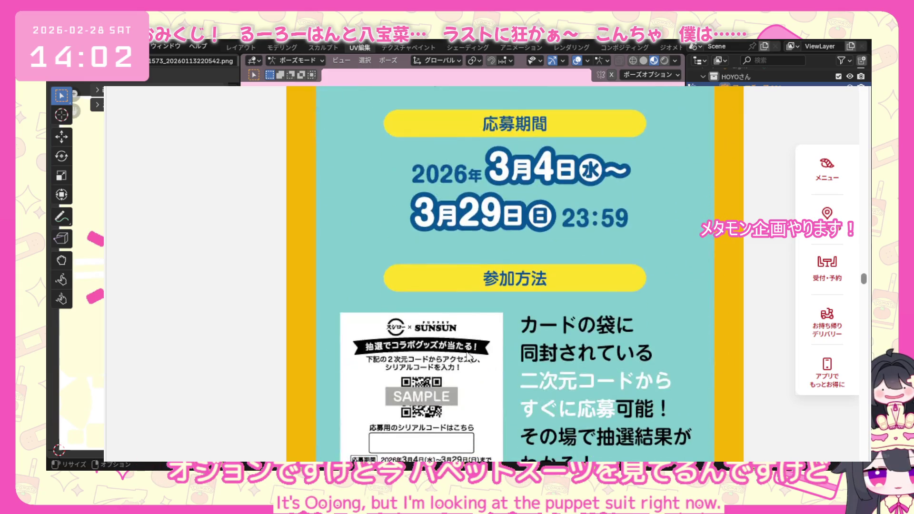
scroll(468, 355, "down", 5)
scroll(466, 350, "down", 3)
scroll(443, 402, "down", 2)
scroll(525, 323, "down", 2)
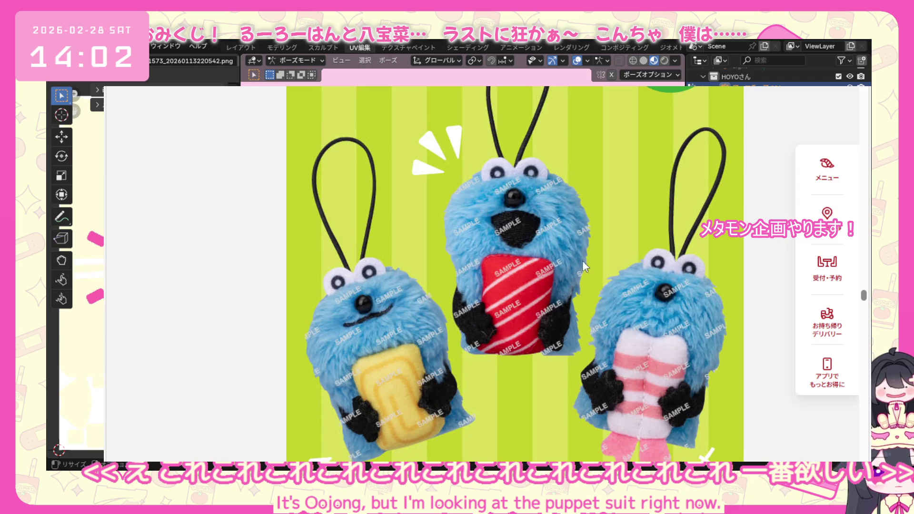
scroll(533, 327, "down", 2)
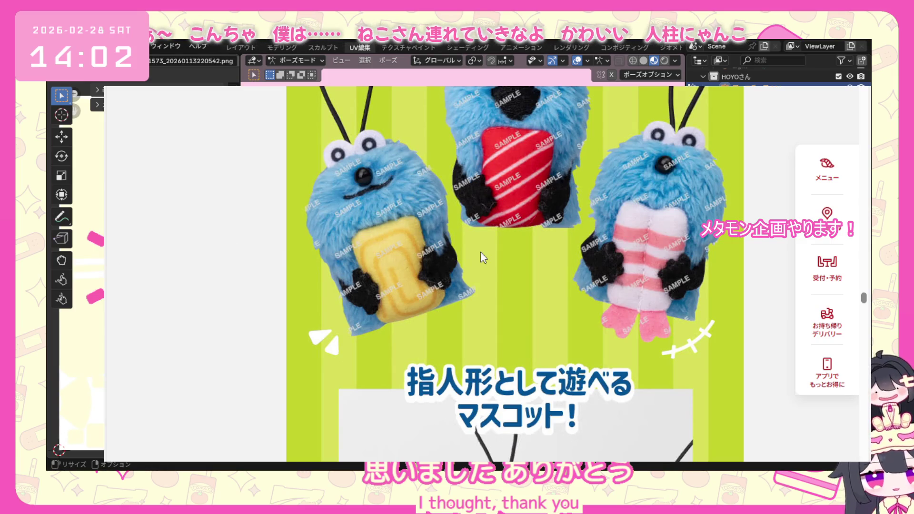
scroll(524, 260, "down", 3)
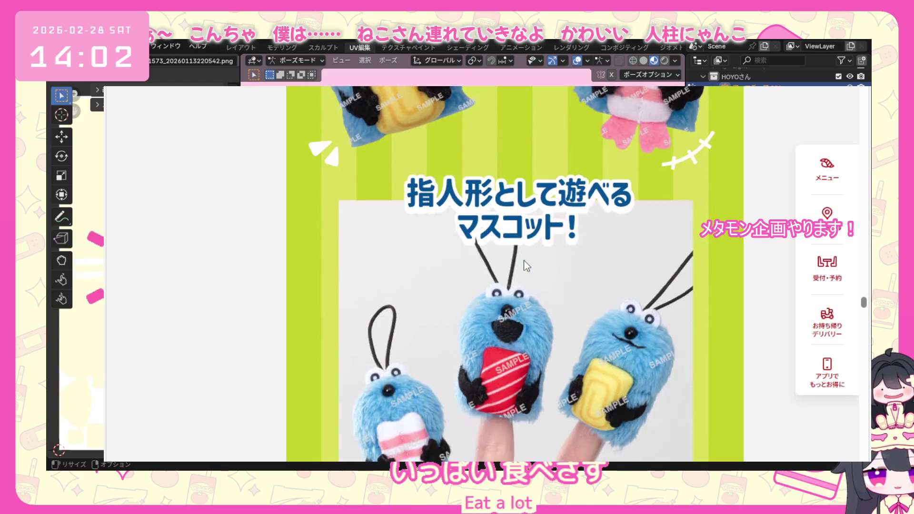
scroll(525, 257, "up", 3)
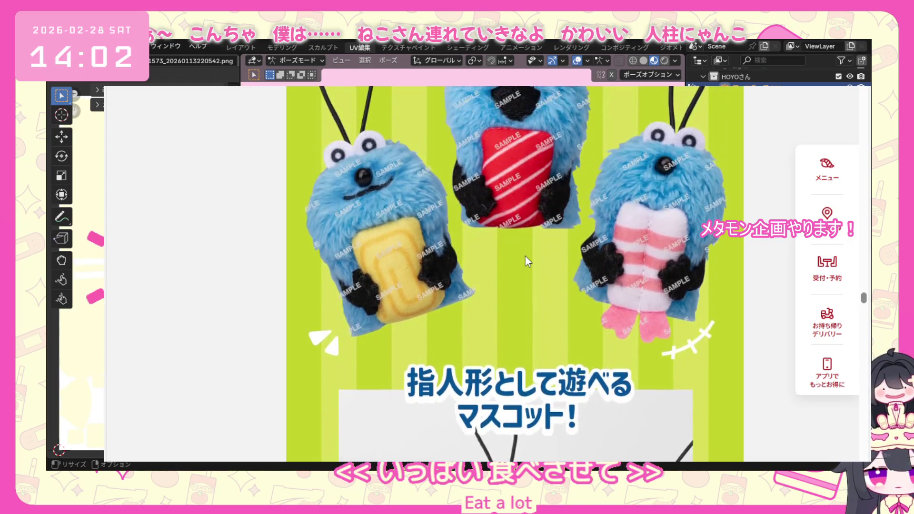
scroll(525, 256, "up", 3)
scroll(525, 256, "up", 1)
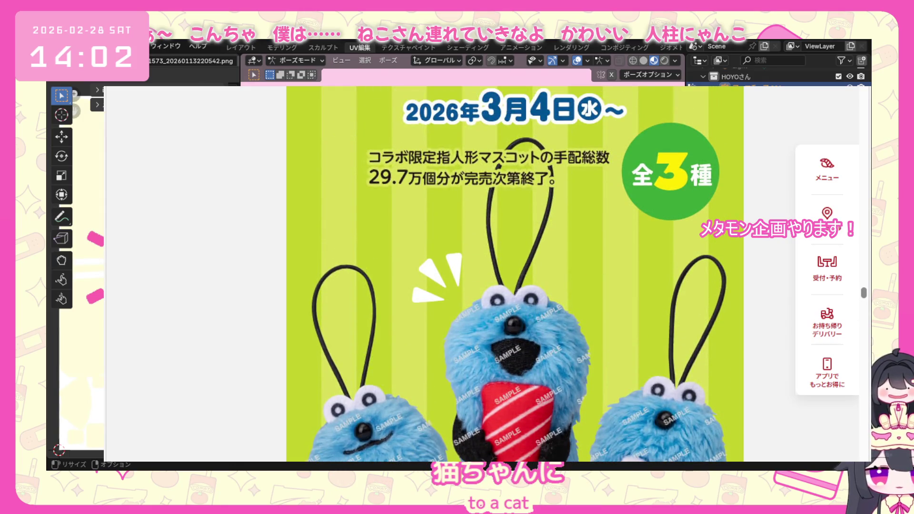
scroll(485, 261, "down", 2)
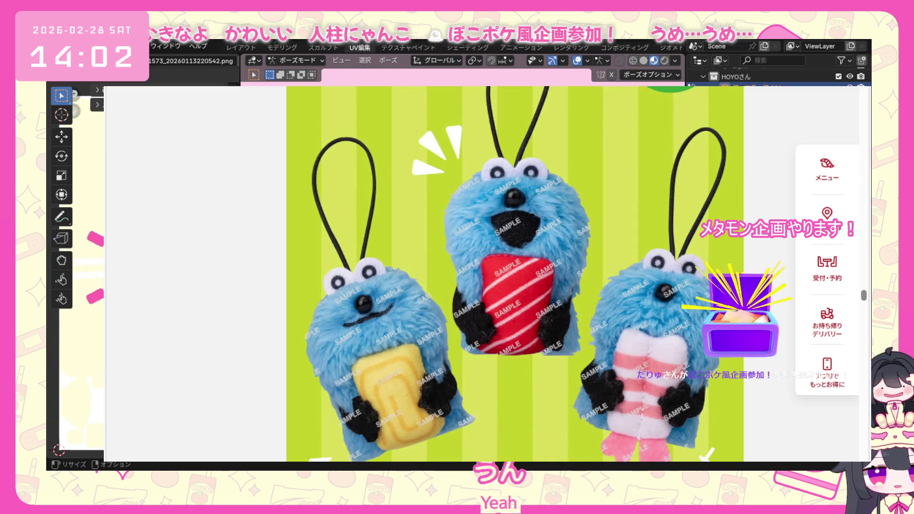
scroll(602, 311, "down", 4)
scroll(550, 315, "down", 4)
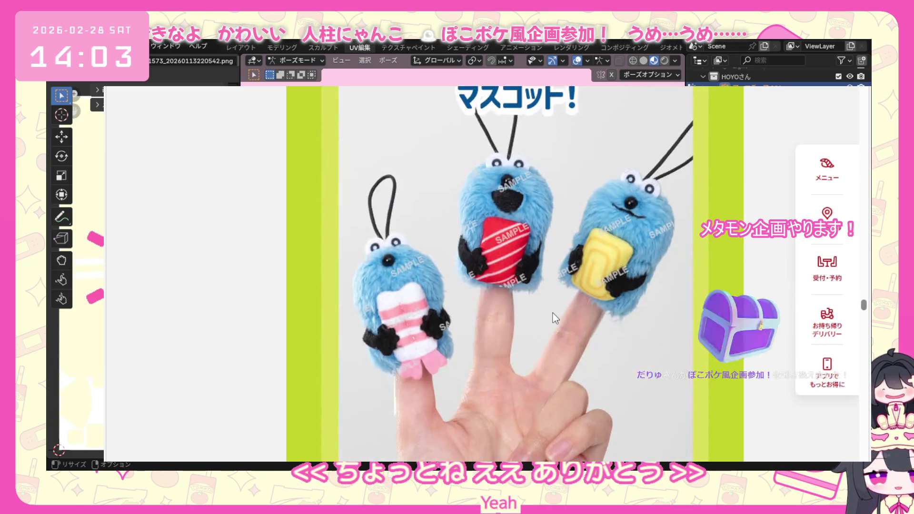
scroll(548, 309, "down", 4)
scroll(548, 309, "down", 5)
scroll(547, 309, "down", 5)
scroll(548, 307, "down", 5)
scroll(550, 302, "down", 5)
scroll(550, 304, "down", 5)
scroll(549, 296, "up", 2)
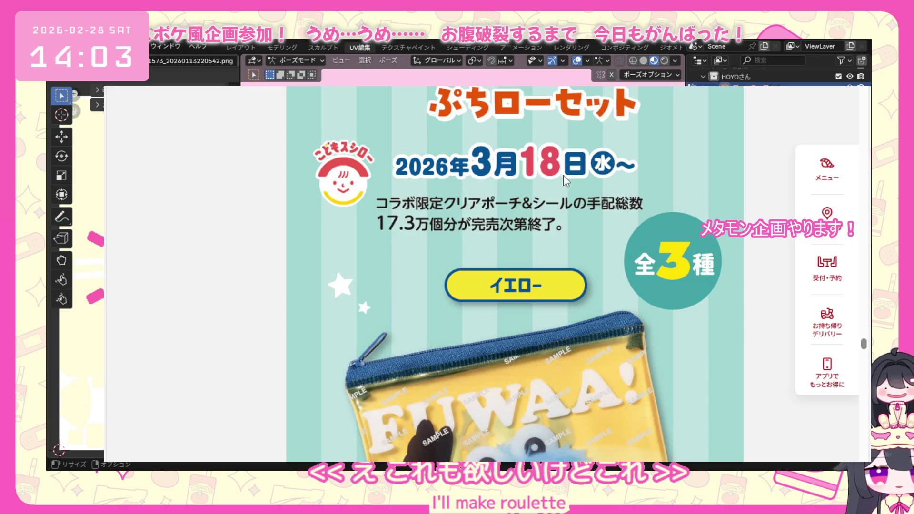
scroll(529, 228, "down", 1)
scroll(539, 265, "down", 2)
scroll(541, 263, "down", 1)
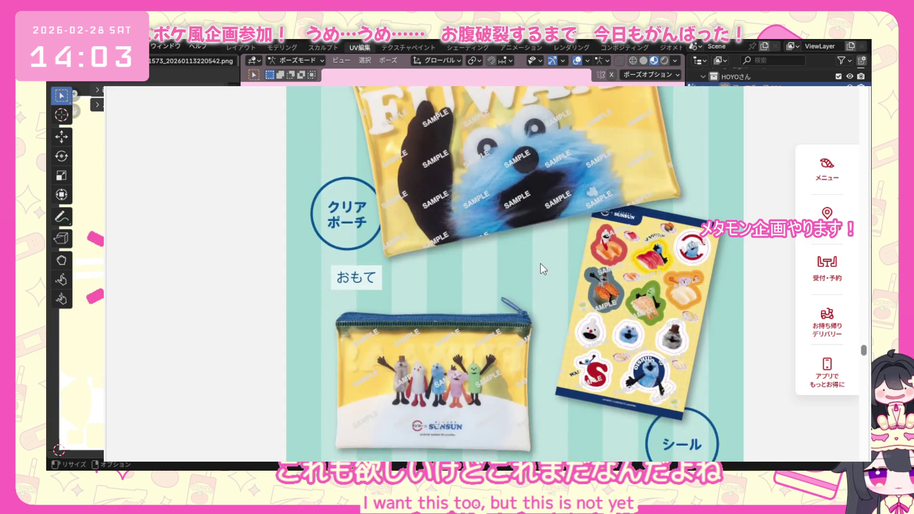
scroll(541, 264, "up", 4)
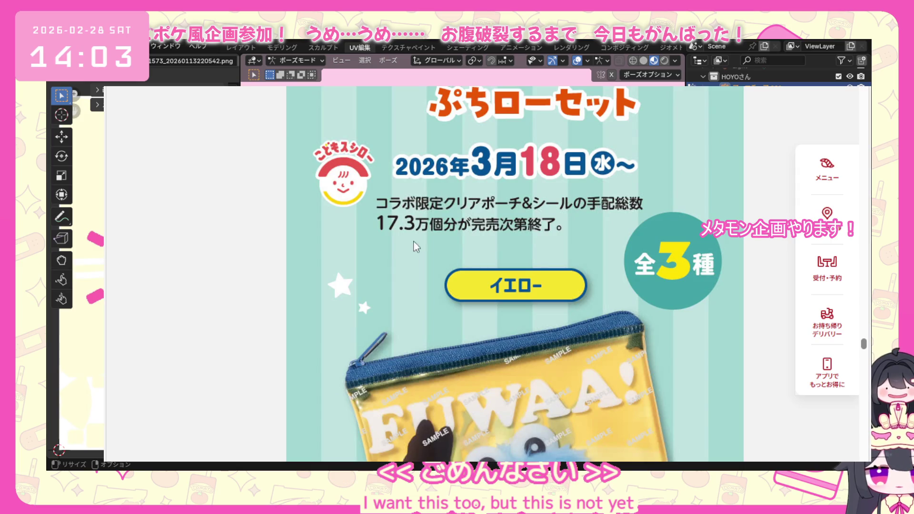
scroll(417, 234, "down", 2)
scroll(620, 259, "down", 2)
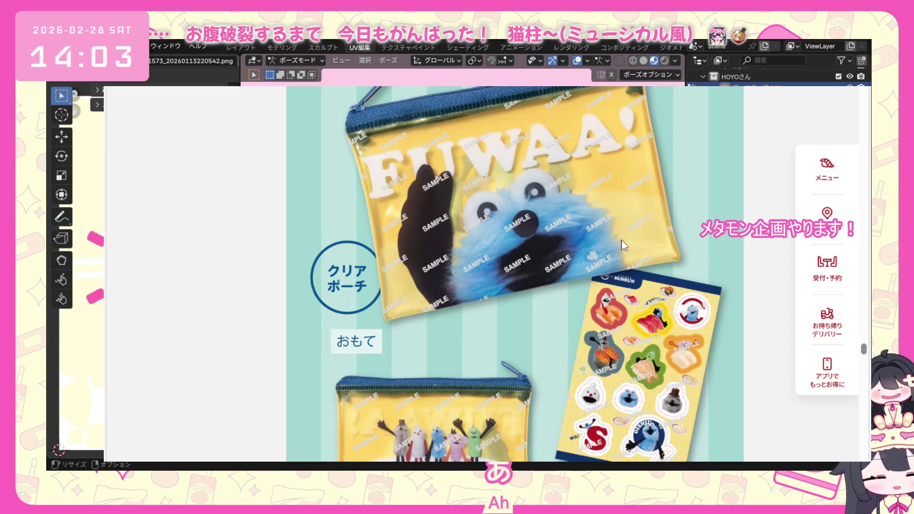
scroll(621, 241, "down", 2)
scroll(622, 240, "down", 2)
scroll(619, 245, "down", 3)
scroll(617, 245, "down", 2)
scroll(617, 244, "down", 3)
scroll(617, 245, "down", 2)
scroll(617, 245, "down", 3)
scroll(617, 246, "down", 2)
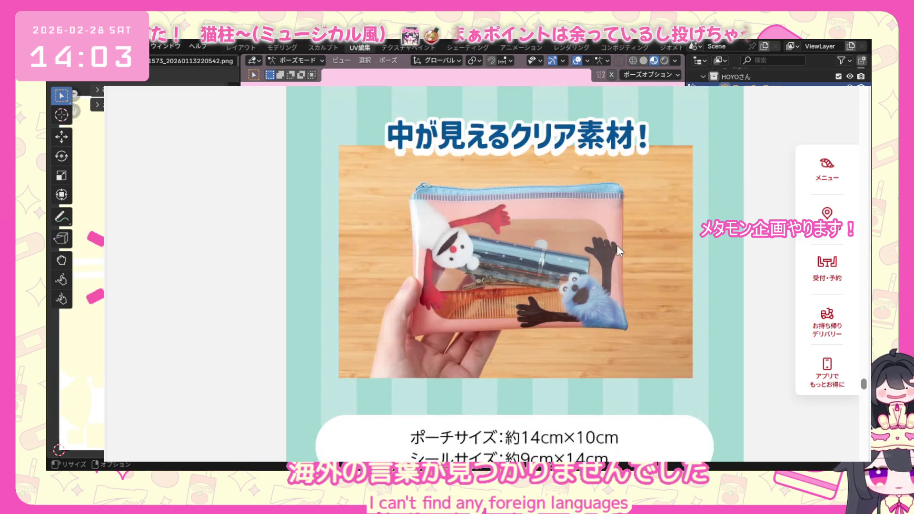
scroll(617, 252, "down", 2)
scroll(618, 252, "down", 3)
scroll(617, 251, "down", 4)
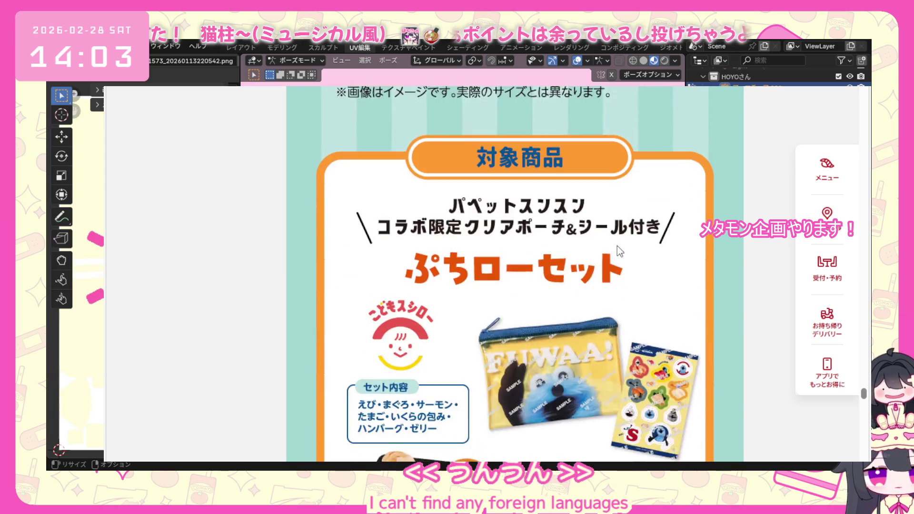
scroll(617, 247, "down", 4)
scroll(617, 246, "down", 4)
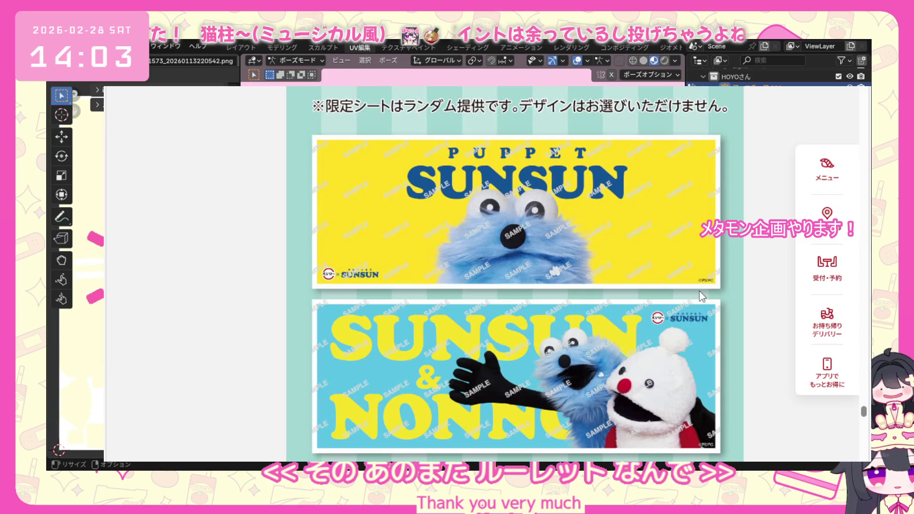
scroll(699, 290, "down", 2)
scroll(699, 288, "down", 1)
scroll(699, 286, "down", 3)
scroll(567, 230, "down", 3)
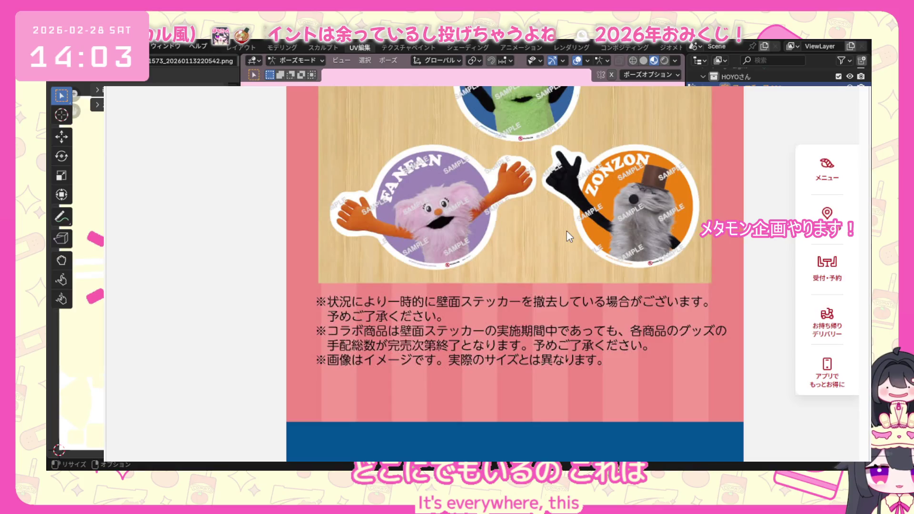
scroll(563, 234, "down", 1)
scroll(563, 234, "down", 2)
scroll(564, 234, "down", 1)
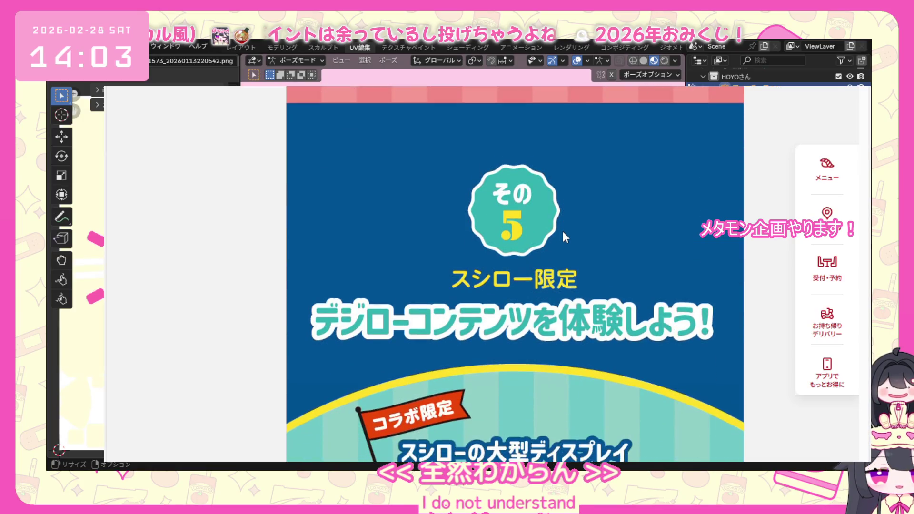
scroll(564, 232, "up", 3)
scroll(561, 226, "up", 1)
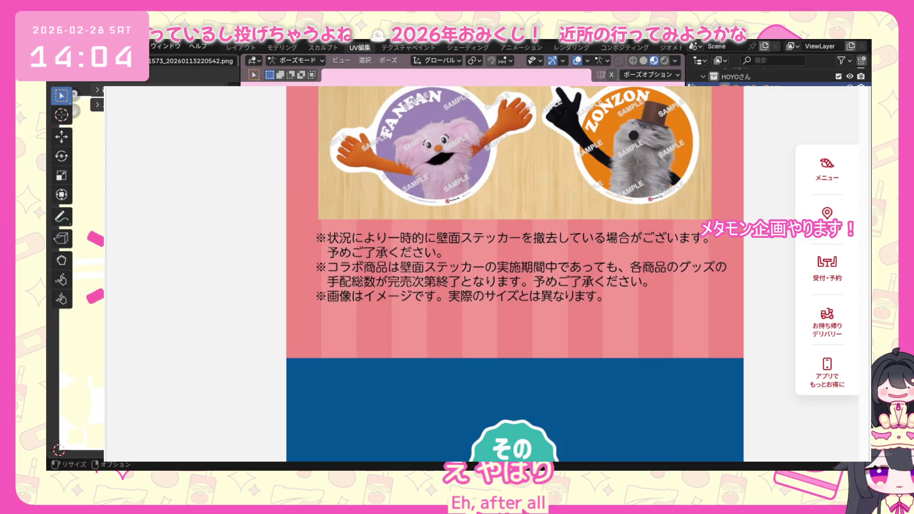
scroll(484, 284, "down", 3)
scroll(483, 296, "down", 3)
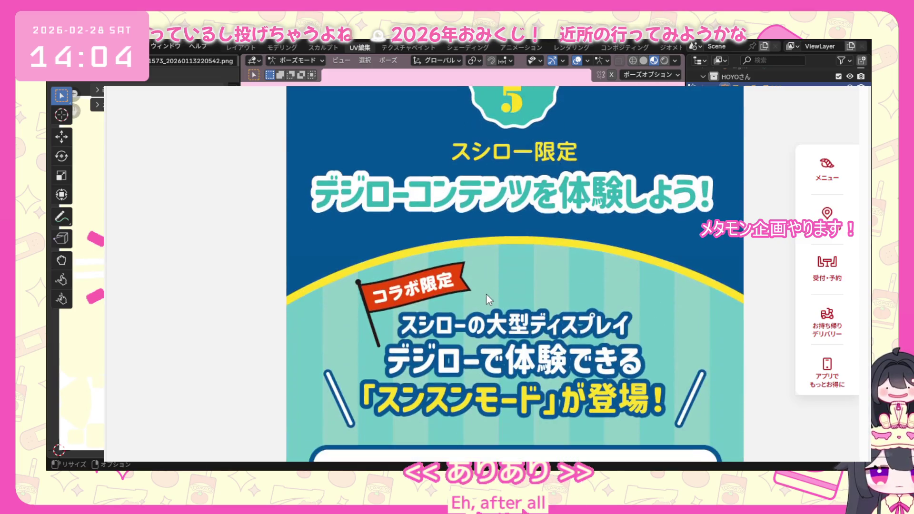
scroll(513, 256, "down", 2)
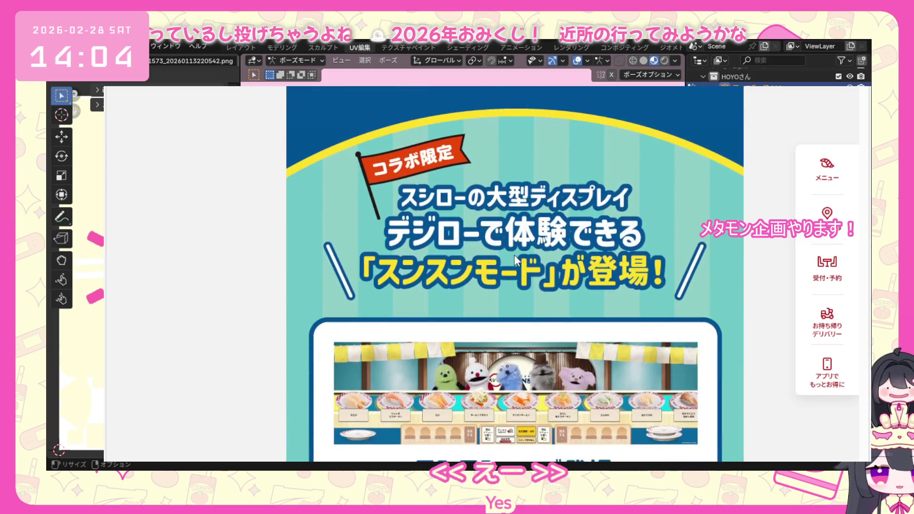
scroll(514, 255, "down", 2)
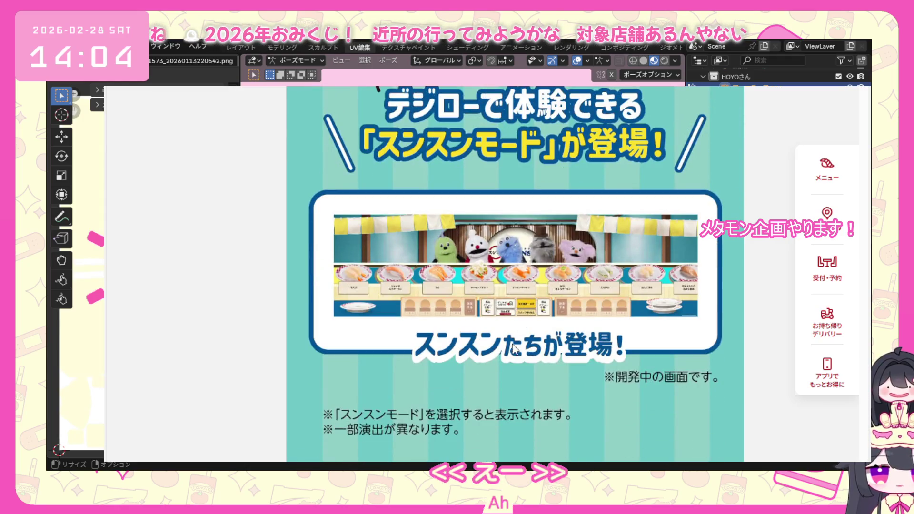
scroll(519, 339, "down", 2)
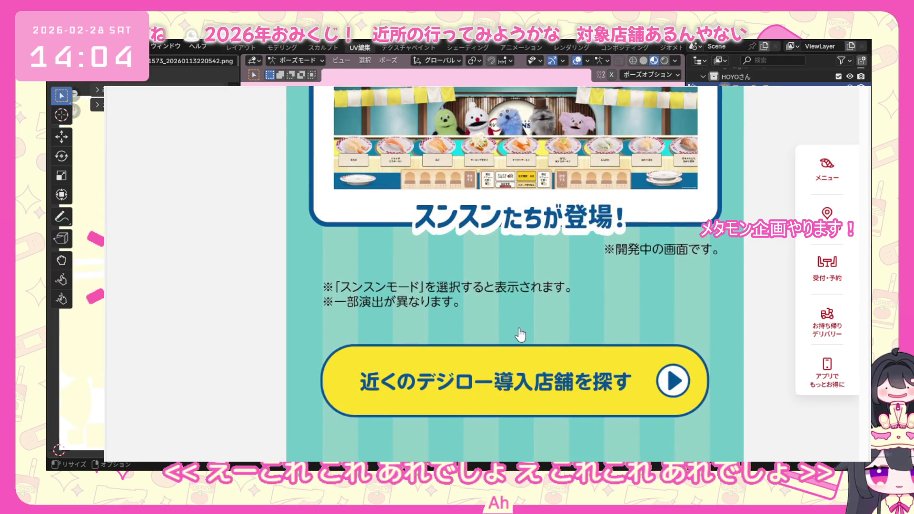
scroll(519, 334, "up", 2)
scroll(519, 322, "up", 1)
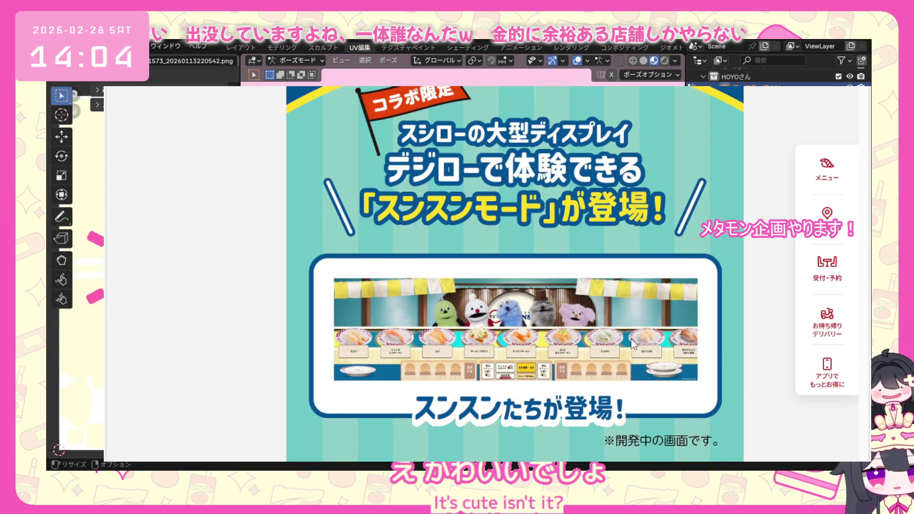
scroll(635, 336, "down", 2)
scroll(635, 327, "down", 3)
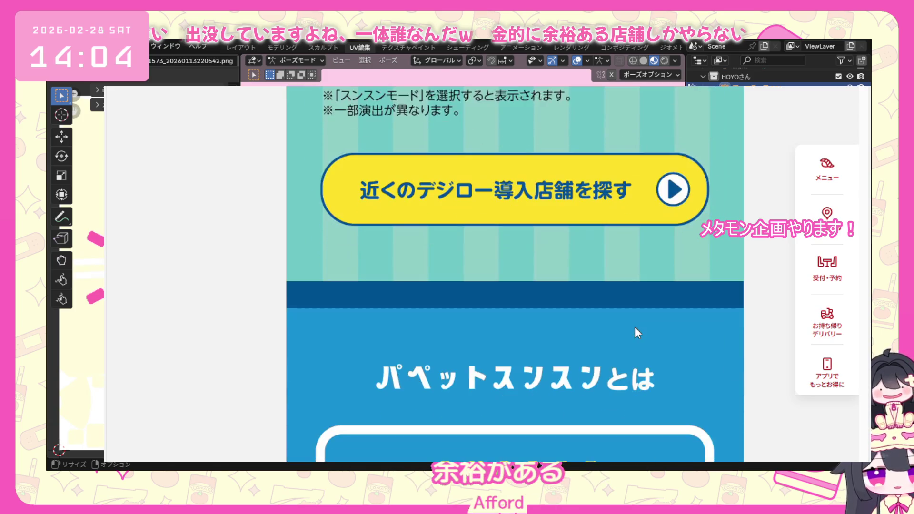
scroll(635, 327, "down", 3)
scroll(633, 327, "down", 3)
scroll(633, 327, "down", 3)
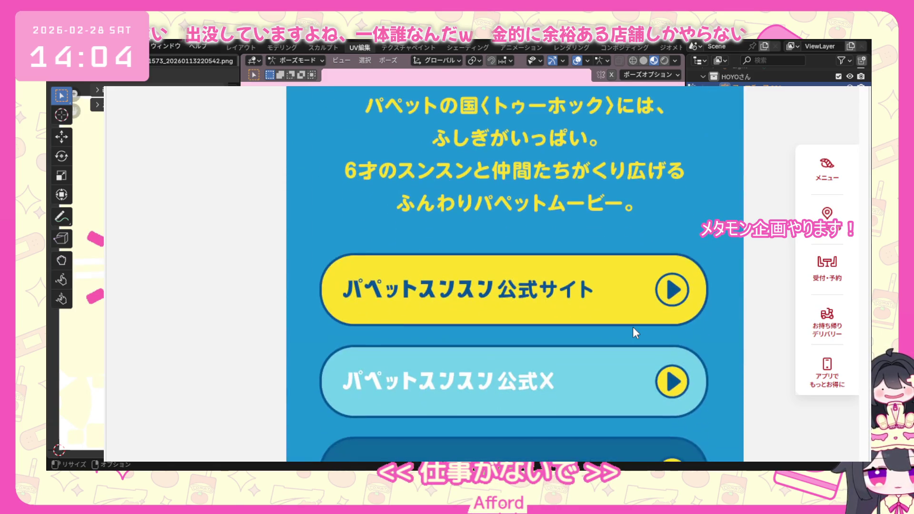
scroll(632, 327, "down", 1)
scroll(633, 327, "down", 2)
scroll(632, 328, "down", 2)
scroll(633, 323, "up", 3)
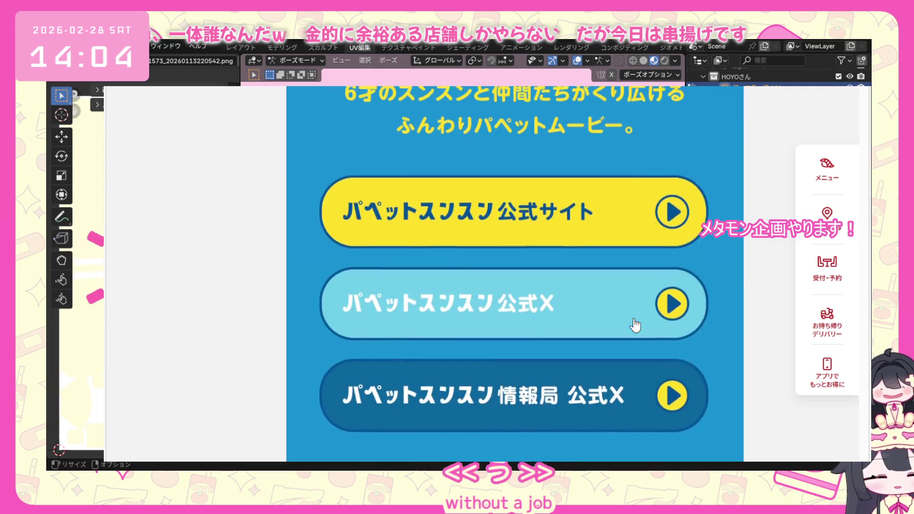
scroll(636, 312, "up", 3)
scroll(582, 320, "up", 5)
scroll(581, 321, "up", 5)
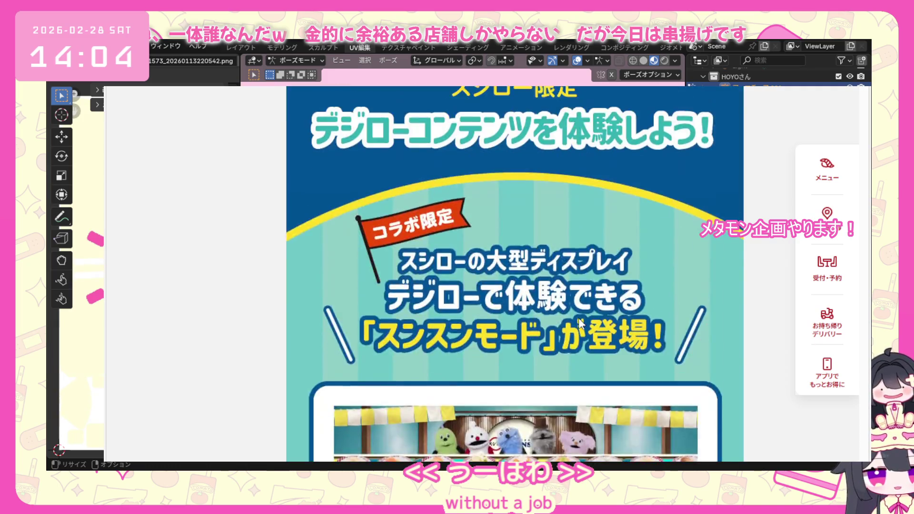
scroll(714, 371, "up", 5)
scroll(839, 336, "up", 5)
scroll(839, 335, "up", 5)
scroll(772, 143, "down", 10)
scroll(773, 148, "up", 4)
scroll(588, 308, "up", 5)
scroll(588, 307, "down", 2)
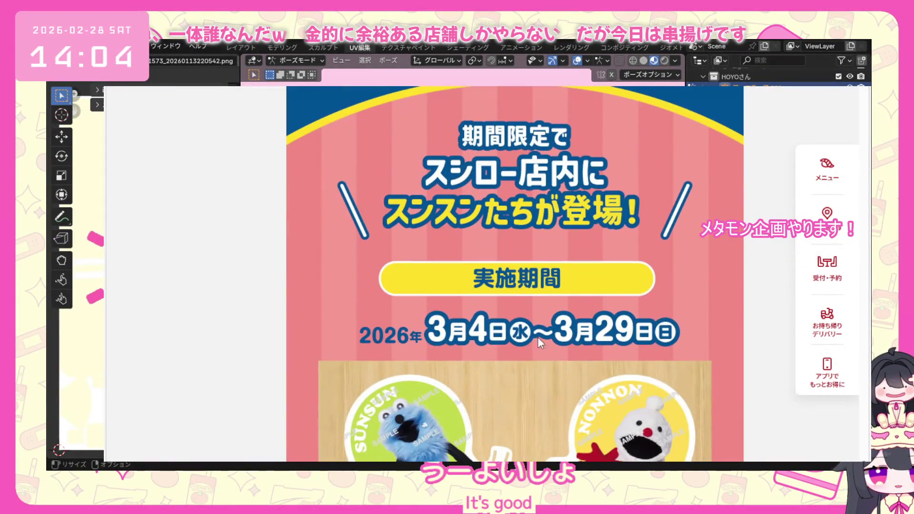
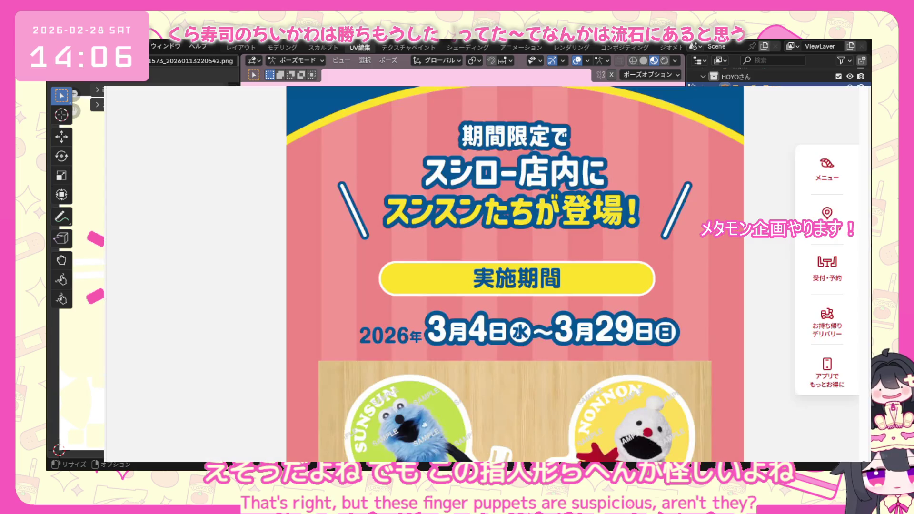
scroll(509, 343, "down", 3)
scroll(526, 319, "down", 5)
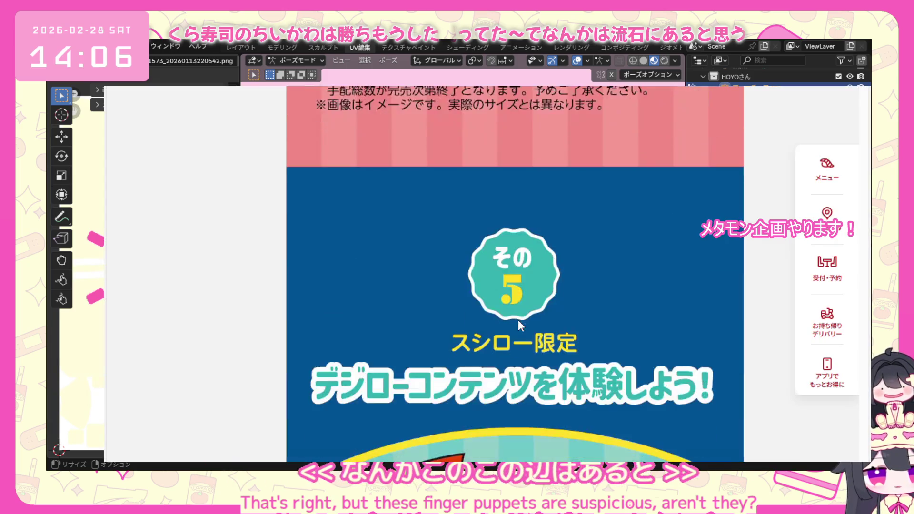
scroll(518, 320, "down", 3)
scroll(521, 321, "up", 3)
scroll(520, 321, "up", 3)
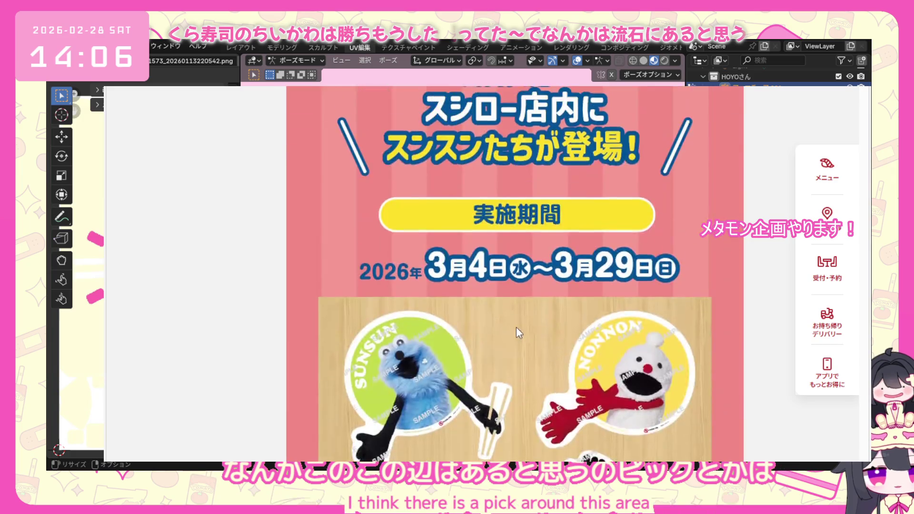
scroll(516, 326, "up", 3)
scroll(522, 343, "up", 3)
scroll(527, 356, "up", 3)
scroll(532, 359, "down", 5)
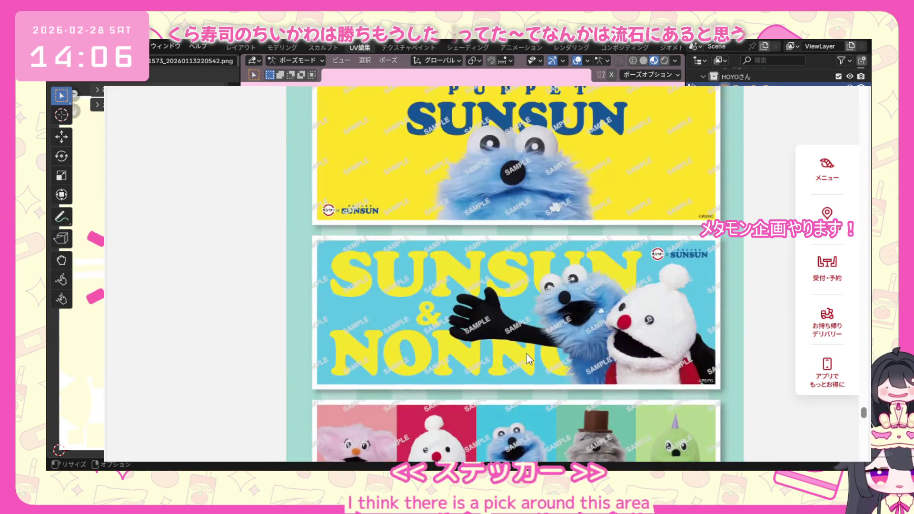
scroll(429, 314, "up", 3)
scroll(484, 337, "up", 3)
scroll(483, 334, "up", 3)
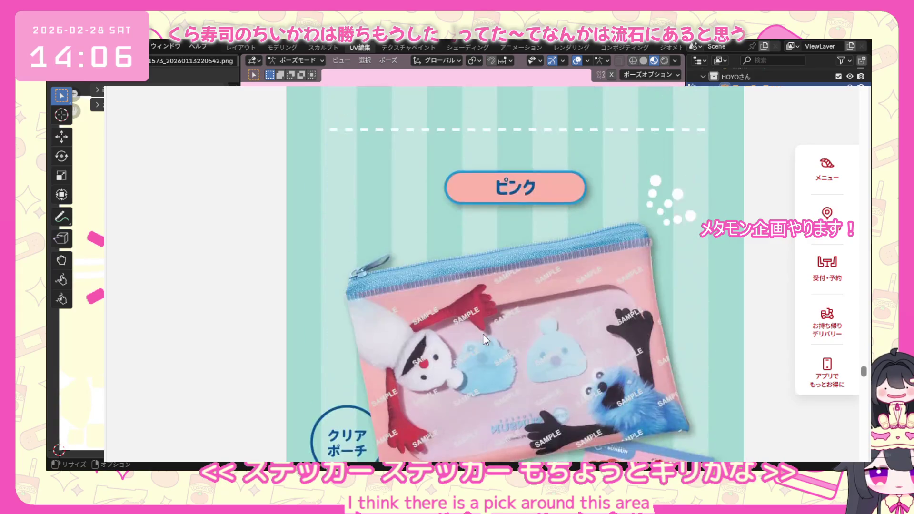
scroll(483, 334, "down", 2)
scroll(483, 333, "up", 5)
scroll(483, 333, "up", 5)
scroll(480, 334, "up", 5)
scroll(481, 331, "up", 5)
scroll(481, 331, "up", 5)
scroll(480, 330, "up", 5)
scroll(480, 330, "up", 5)
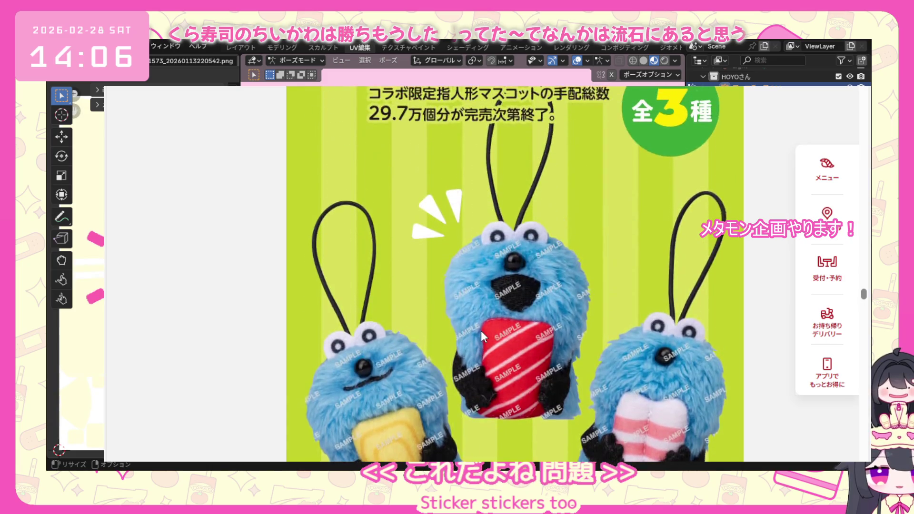
scroll(480, 331, "up", 3)
scroll(458, 197, "up", 5)
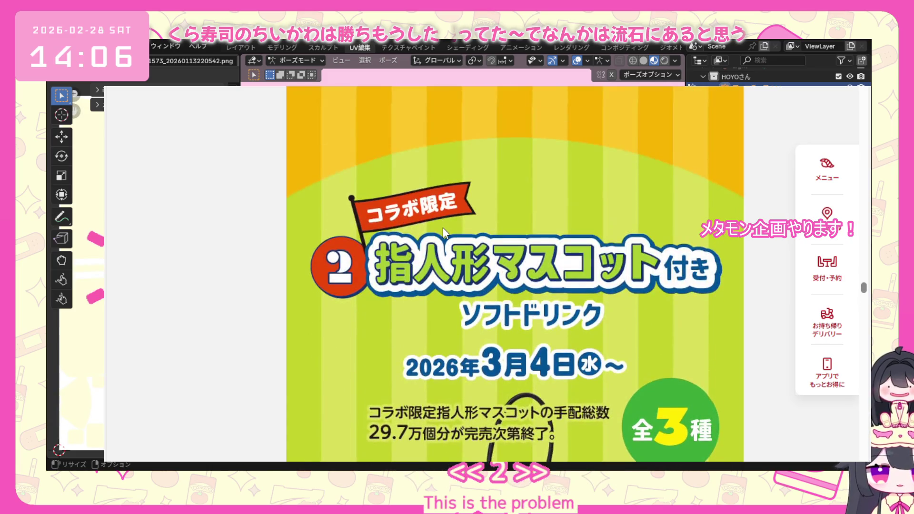
scroll(450, 207, "up", 5)
scroll(443, 219, "up", 5)
scroll(444, 219, "up", 5)
scroll(442, 219, "up", 5)
scroll(446, 217, "up", 5)
scroll(449, 216, "up", 5)
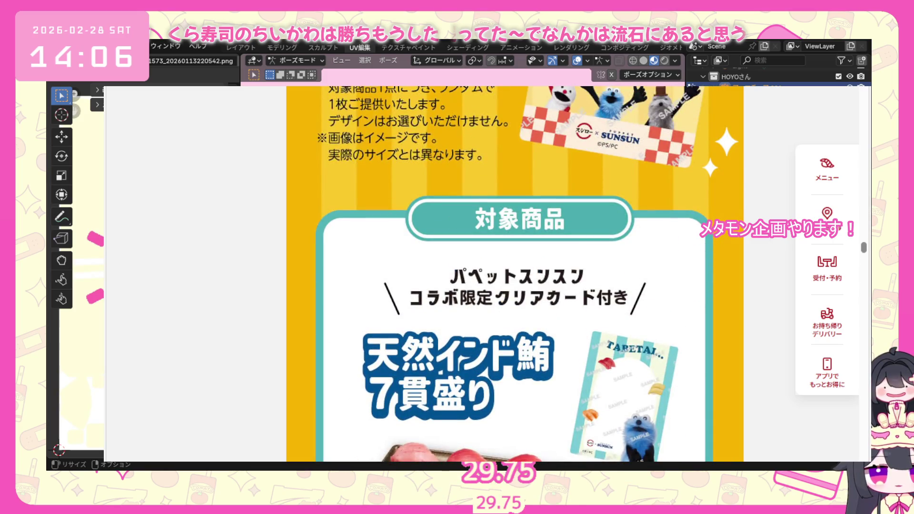
scroll(438, 229, "up", 5)
scroll(456, 226, "up", 5)
scroll(462, 229, "up", 3)
scroll(451, 265, "up", 5)
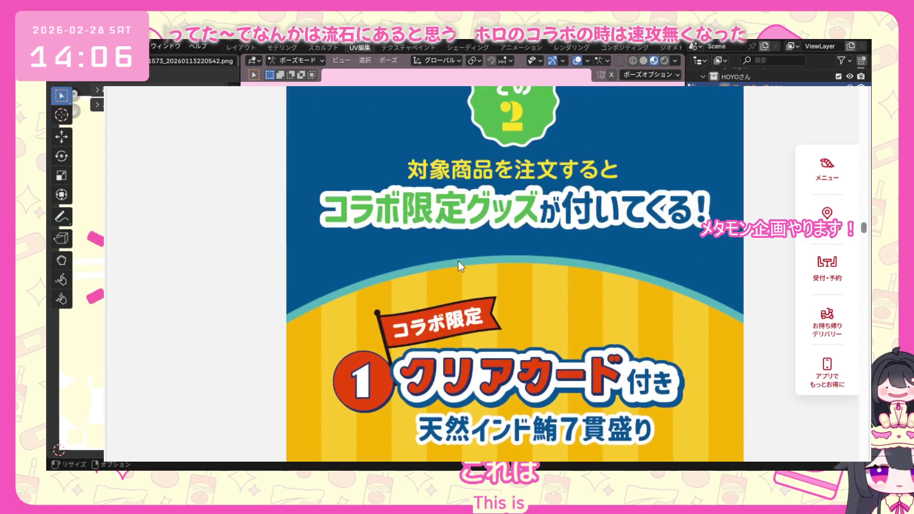
scroll(461, 250, "up", 5)
scroll(471, 236, "up", 5)
scroll(475, 231, "up", 5)
scroll(475, 230, "up", 3)
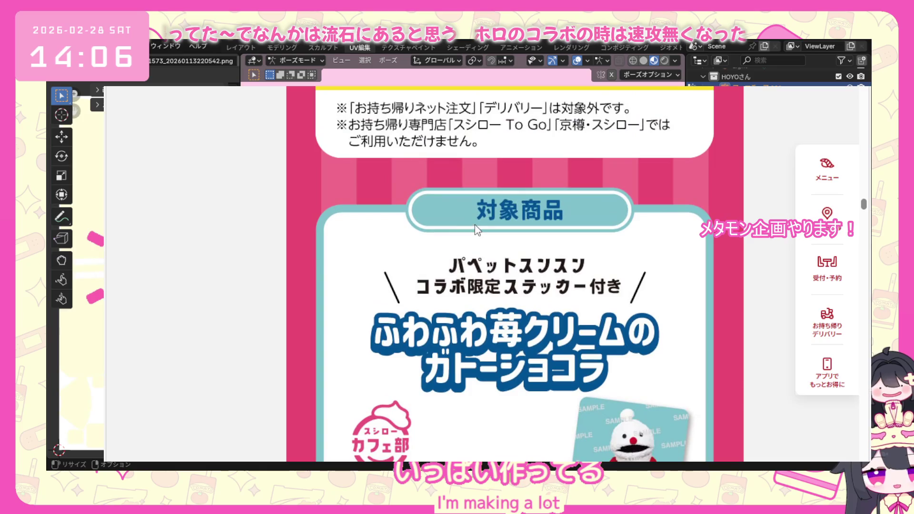
scroll(476, 230, "up", 5)
scroll(476, 230, "up", 5)
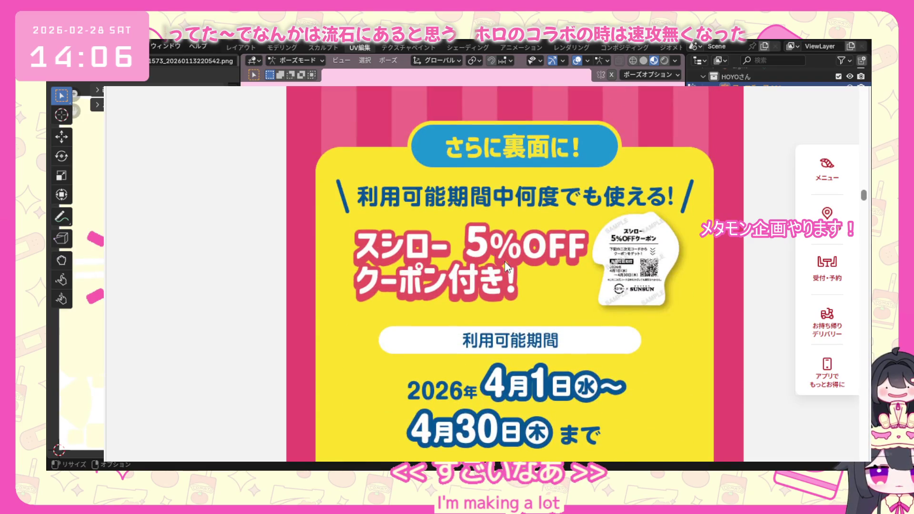
scroll(505, 261, "up", 5)
scroll(505, 258, "up", 5)
scroll(505, 255, "up", 3)
scroll(507, 256, "up", 3)
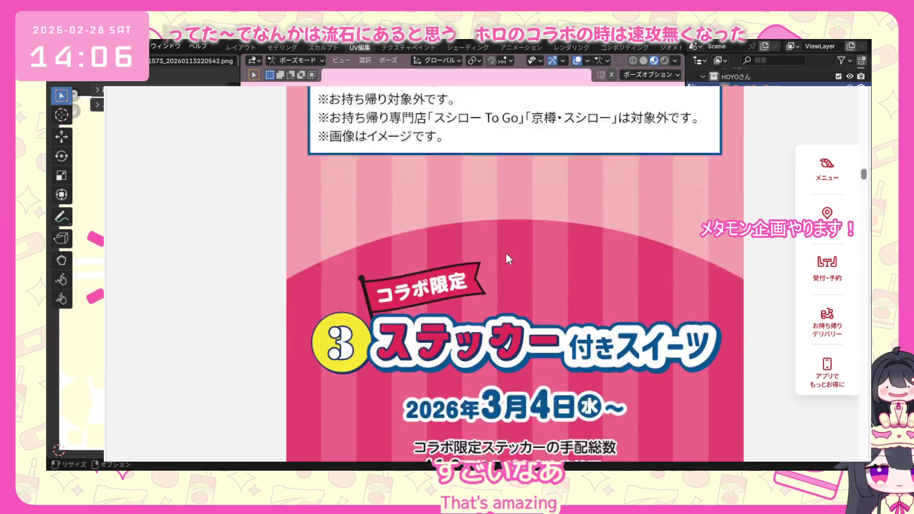
scroll(506, 252, "down", 3)
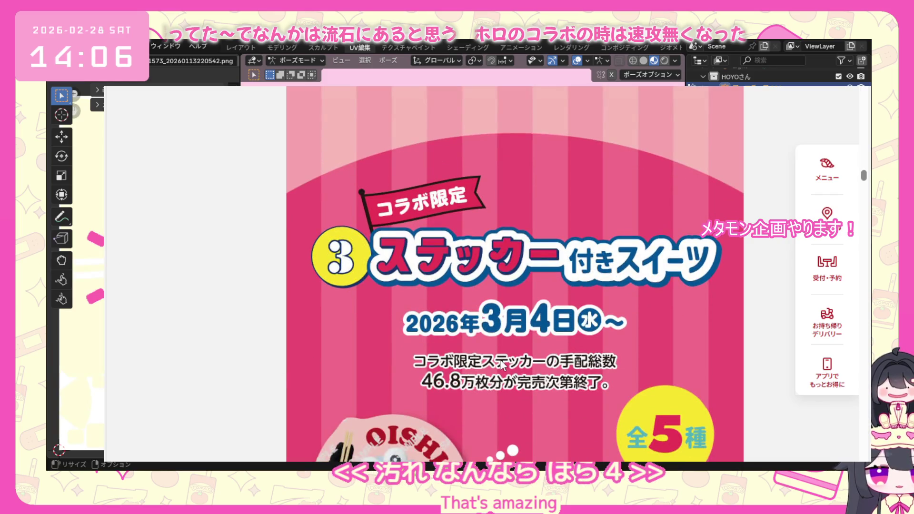
scroll(493, 353, "up", 3)
scroll(488, 345, "down", 10)
scroll(489, 345, "down", 3)
scroll(489, 342, "down", 3)
scroll(488, 343, "up", 6)
scroll(489, 343, "down", 6)
scroll(488, 343, "up", 5)
scroll(487, 340, "down", 3)
scroll(487, 341, "down", 3)
scroll(476, 334, "up", 5)
scroll(471, 326, "up", 3)
scroll(471, 326, "up", 3)
scroll(472, 321, "up", 3)
scroll(473, 319, "up", 5)
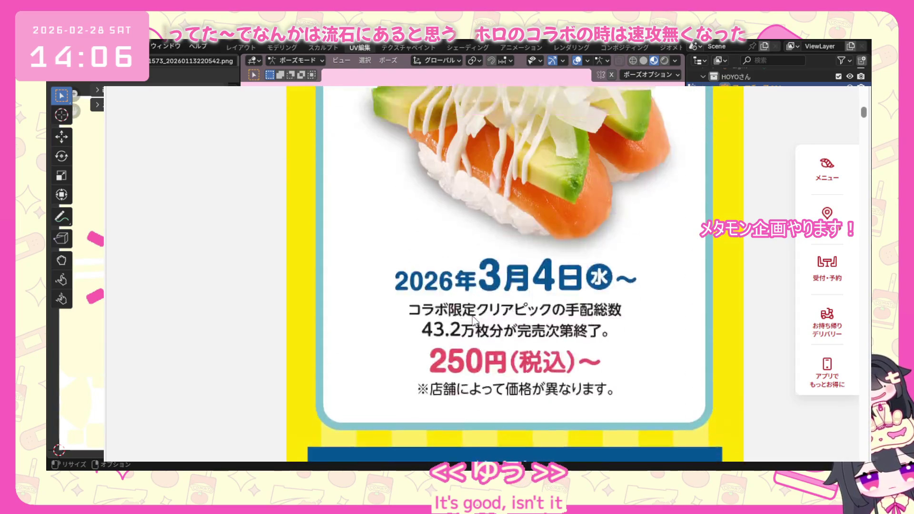
scroll(473, 320, "up", 2)
scroll(475, 308, "up", 5)
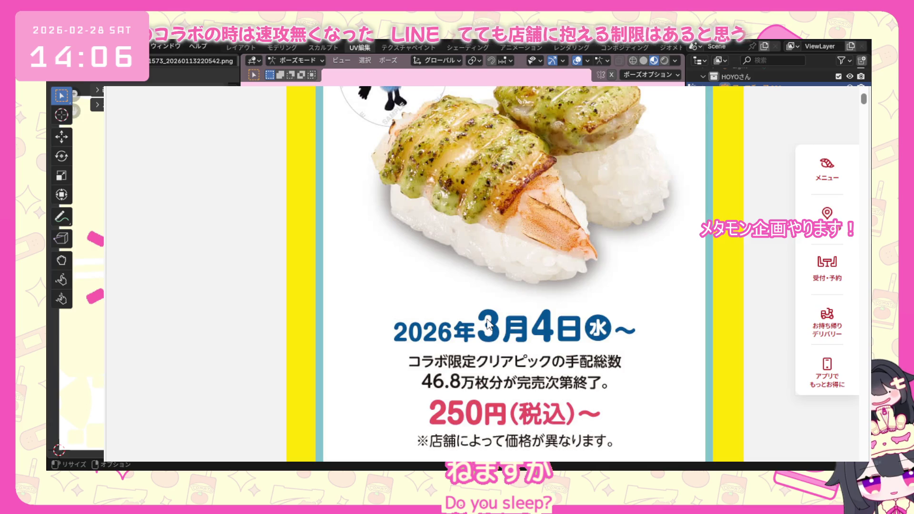
scroll(512, 292, "up", 5)
scroll(511, 292, "up", 3)
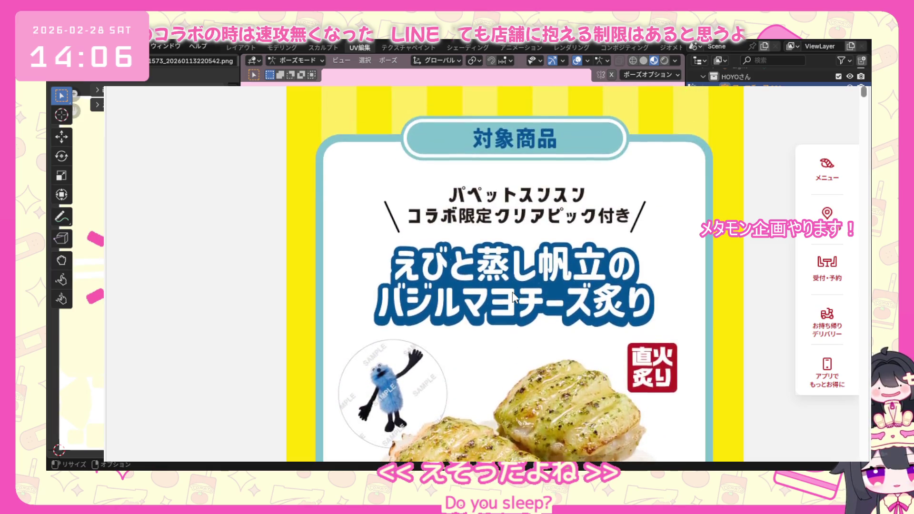
scroll(513, 293, "up", 3)
scroll(512, 292, "up", 3)
scroll(513, 289, "up", 3)
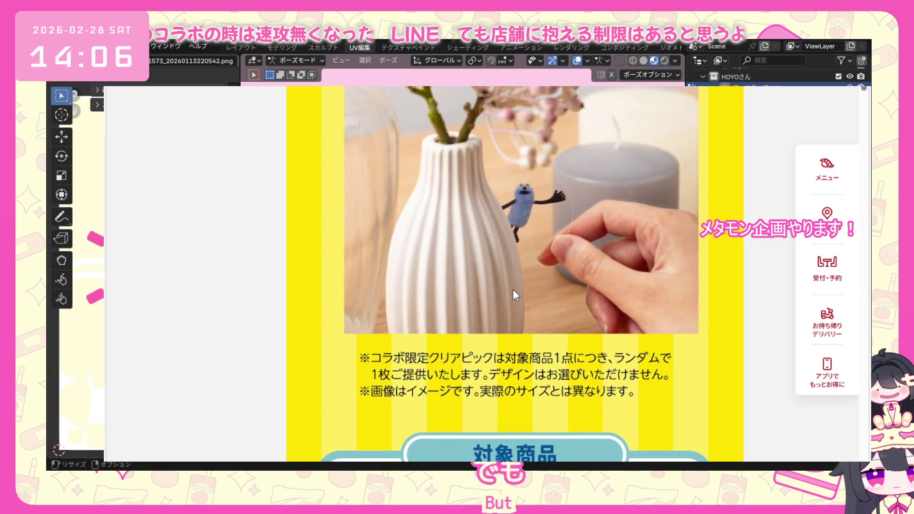
scroll(513, 289, "up", 3)
scroll(513, 290, "up", 3)
scroll(513, 289, "up", 3)
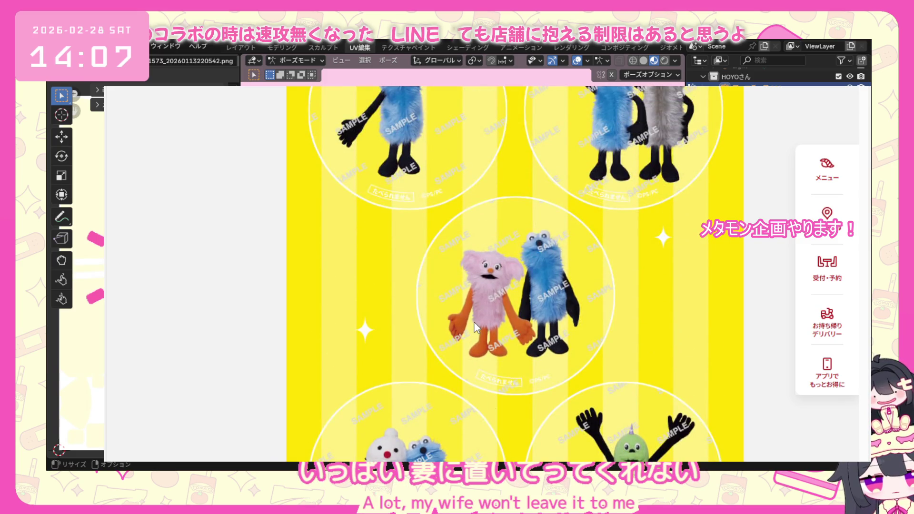
scroll(504, 317, "up", 2)
scroll(505, 318, "up", 3)
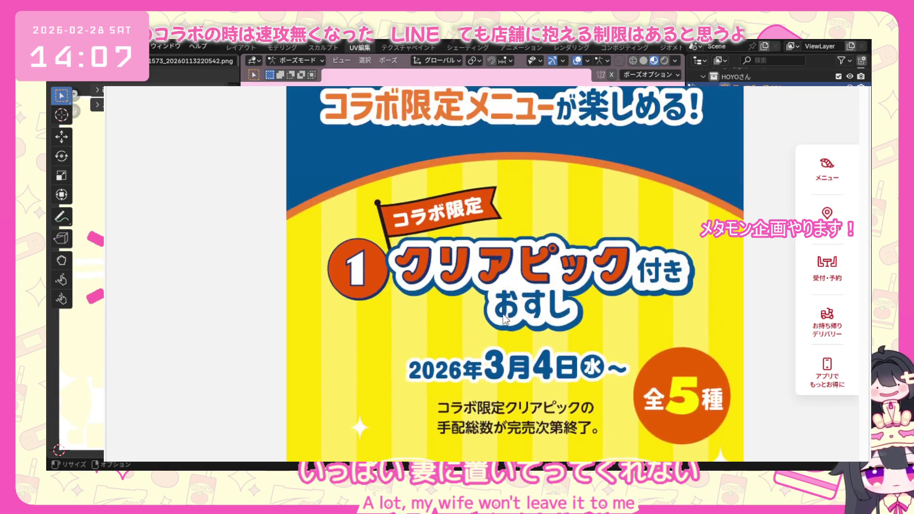
scroll(500, 313, "up", 3)
scroll(500, 319, "up", 3)
scroll(500, 320, "up", 3)
scroll(500, 319, "up", 3)
scroll(500, 318, "down", 3)
scroll(500, 318, "down", 3)
scroll(500, 317, "down", 5)
scroll(500, 318, "down", 5)
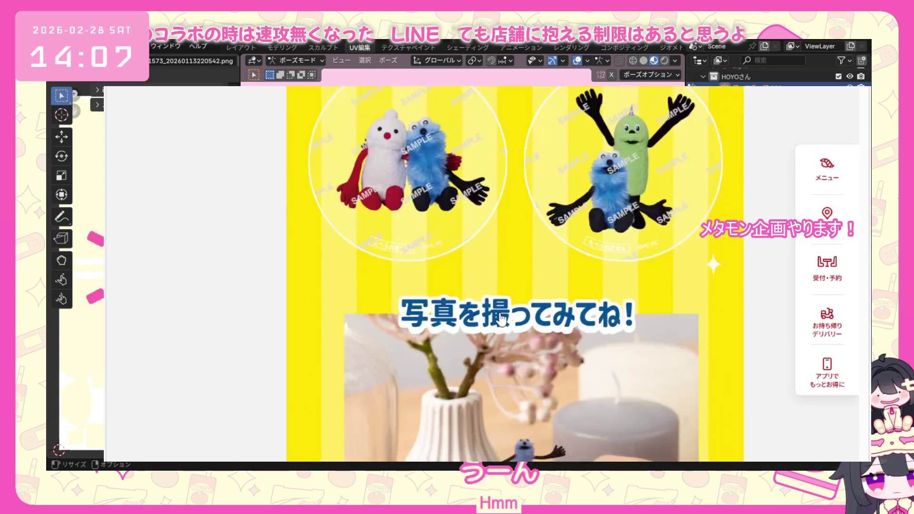
scroll(496, 316, "down", 5)
scroll(490, 315, "down", 4)
scroll(489, 315, "down", 5)
scroll(490, 316, "down", 5)
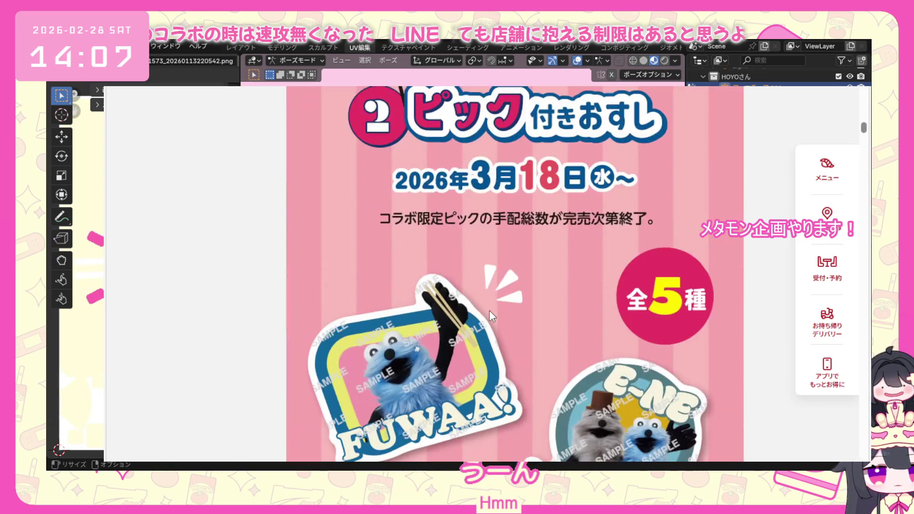
scroll(491, 315, "down", 2)
scroll(490, 298, "down", 5)
scroll(490, 299, "down", 5)
scroll(493, 306, "down", 5)
scroll(493, 305, "down", 5)
scroll(491, 300, "down", 2)
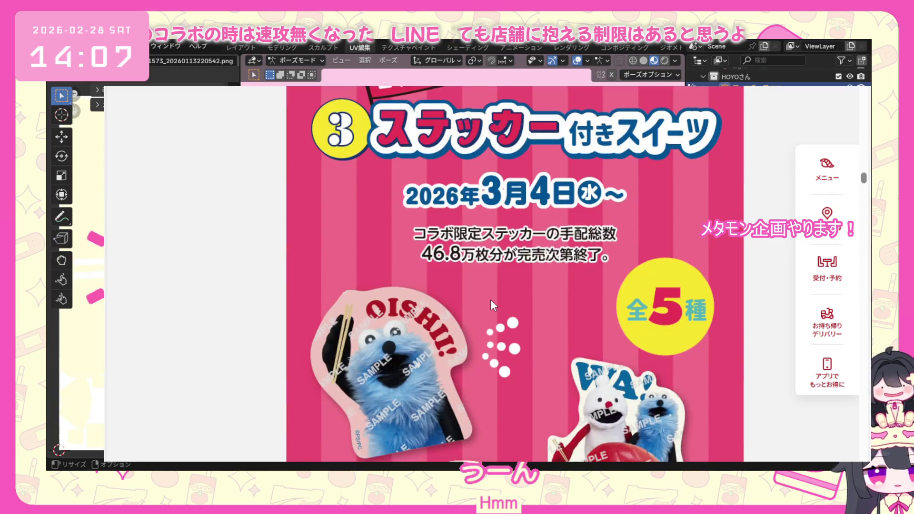
scroll(491, 299, "down", 1)
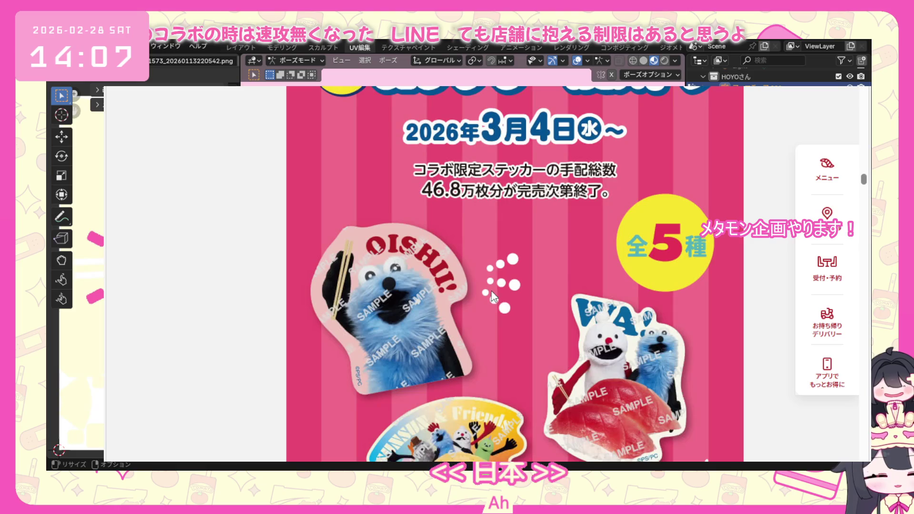
scroll(490, 293, "down", 3)
scroll(509, 291, "down", 2)
scroll(510, 291, "down", 3)
scroll(509, 290, "up", 3)
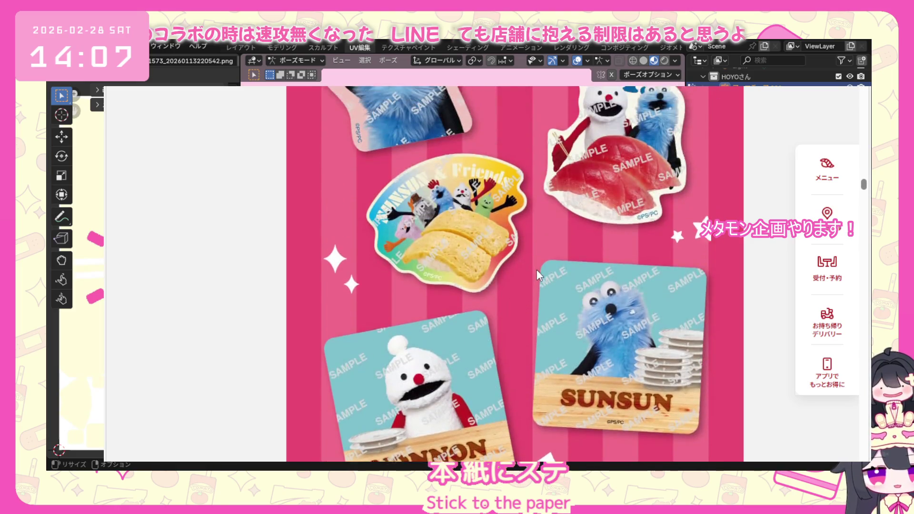
scroll(536, 269, "up", 2)
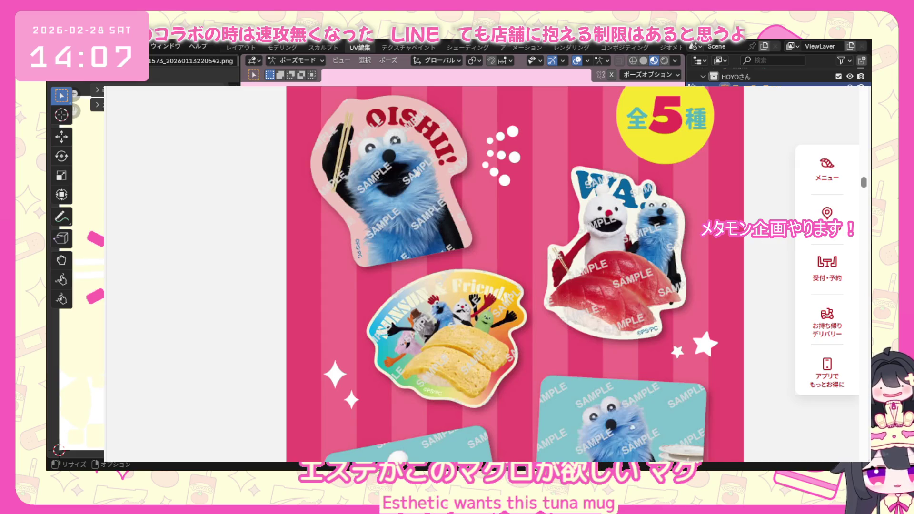
scroll(485, 278, "down", 2)
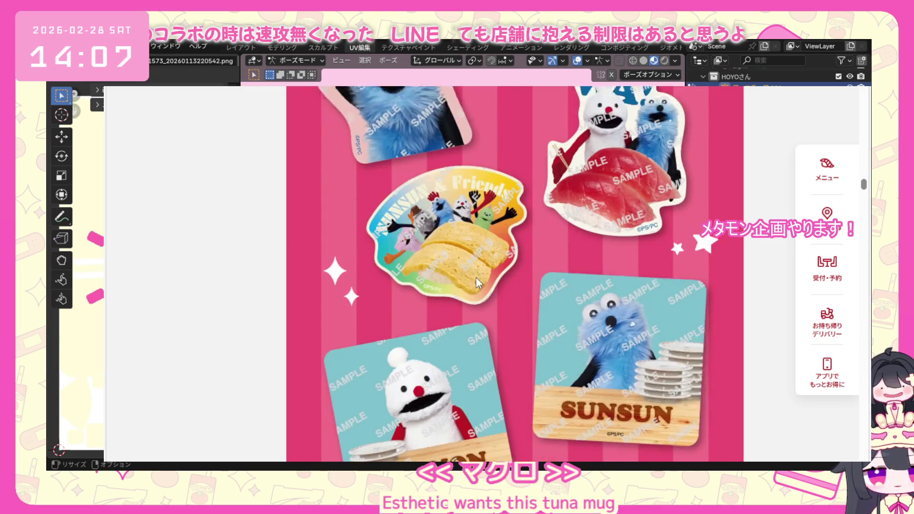
scroll(485, 277, "down", 2)
scroll(485, 278, "down", 5)
scroll(493, 277, "down", 2)
scroll(491, 275, "down", 5)
scroll(492, 275, "down", 3)
scroll(491, 278, "up", 2)
scroll(492, 272, "up", 3)
scroll(491, 272, "up", 3)
scroll(492, 268, "up", 4)
scroll(493, 263, "up", 2)
scroll(492, 264, "down", 3)
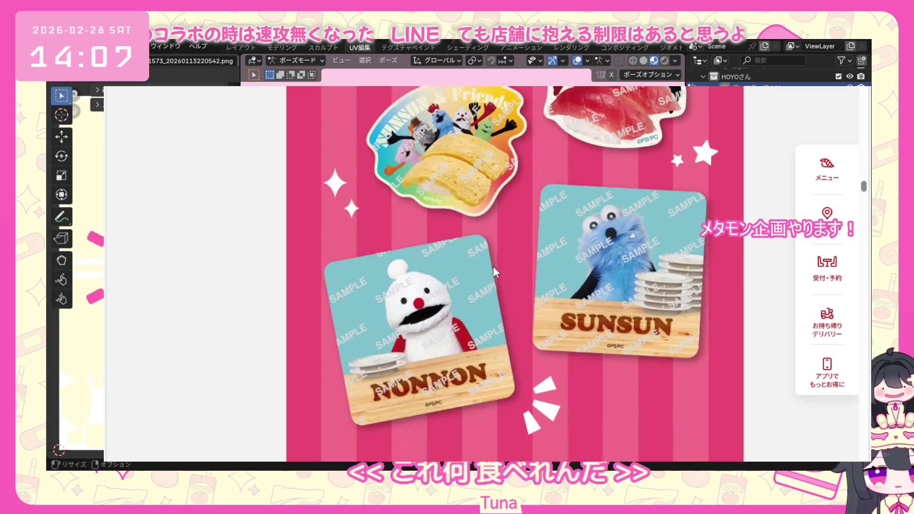
scroll(493, 266, "down", 3)
scroll(497, 268, "down", 3)
scroll(499, 270, "down", 1)
scroll(500, 270, "down", 1)
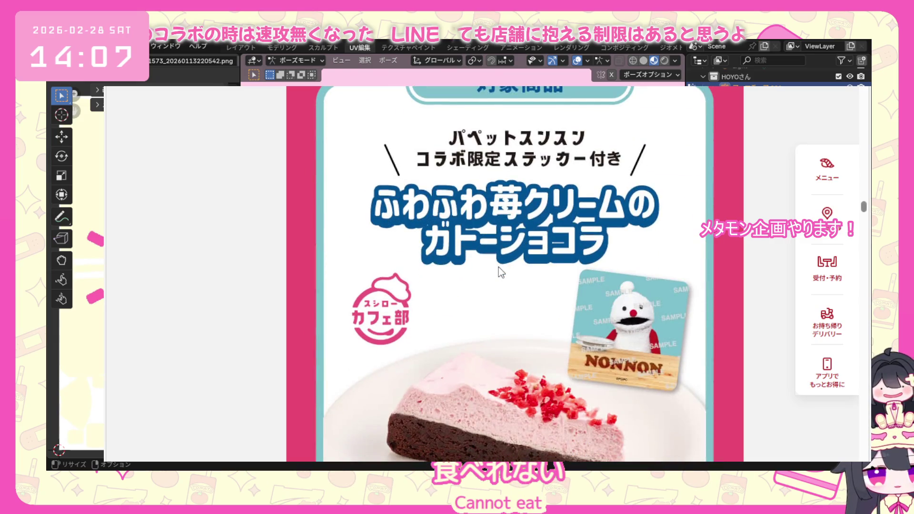
scroll(499, 271, "down", 2)
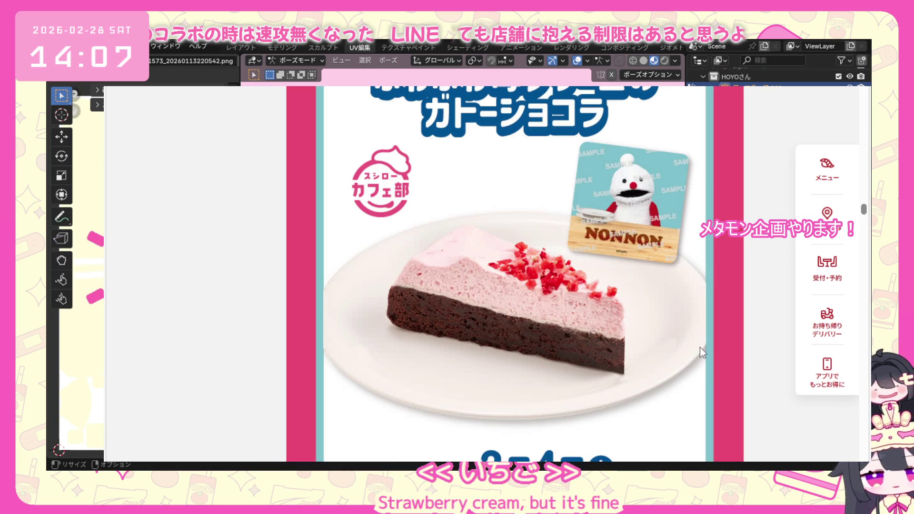
scroll(675, 346, "down", 4)
scroll(571, 307, "down", 5)
scroll(521, 284, "down", 3)
scroll(522, 287, "up", 3)
scroll(522, 278, "up", 3)
scroll(560, 292, "up", 2)
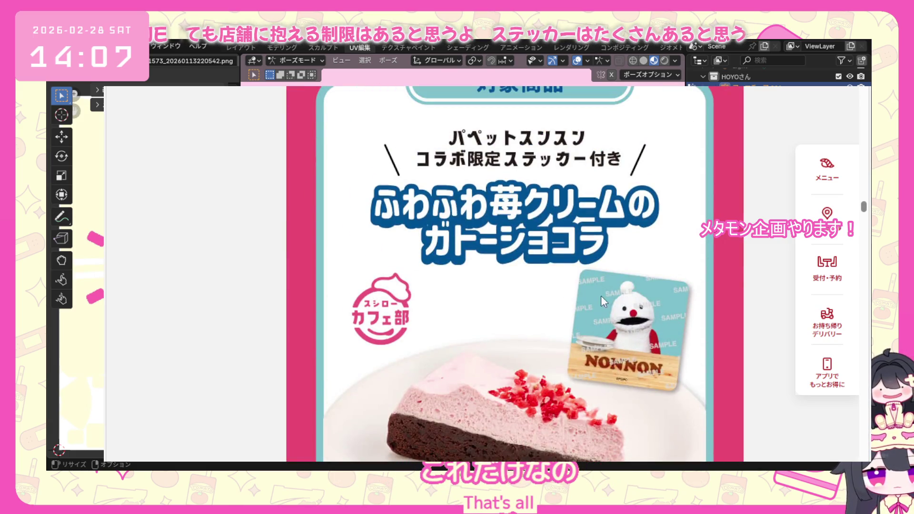
scroll(572, 290, "up", 4)
scroll(528, 275, "up", 2)
scroll(528, 274, "up", 2)
scroll(528, 273, "up", 2)
scroll(528, 273, "up", 2)
scroll(528, 274, "up", 1)
scroll(525, 270, "down", 4)
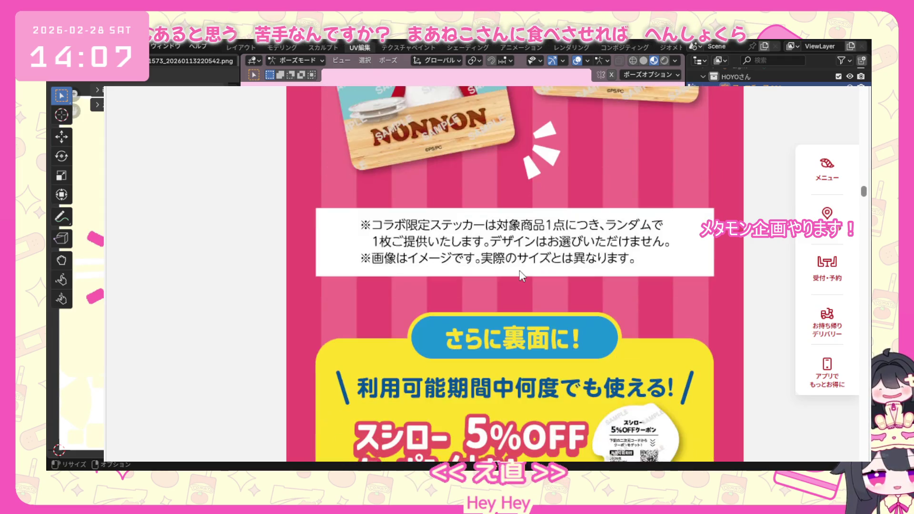
scroll(520, 274, "down", 3)
scroll(520, 275, "down", 3)
scroll(520, 275, "down", 1)
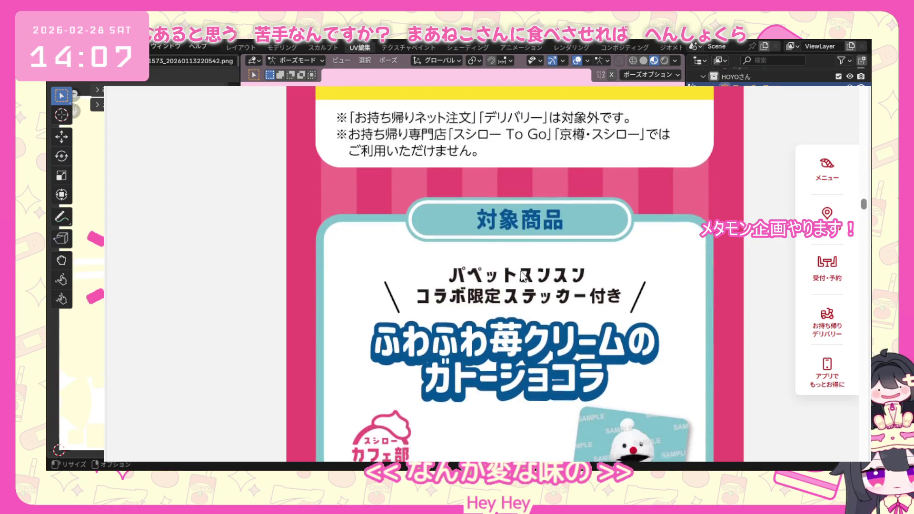
scroll(529, 272, "down", 3)
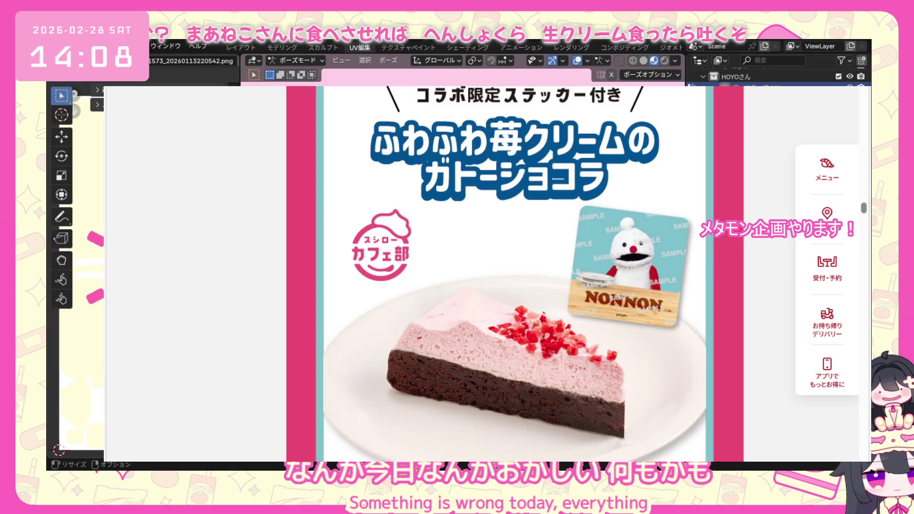
scroll(464, 387, "down", 4)
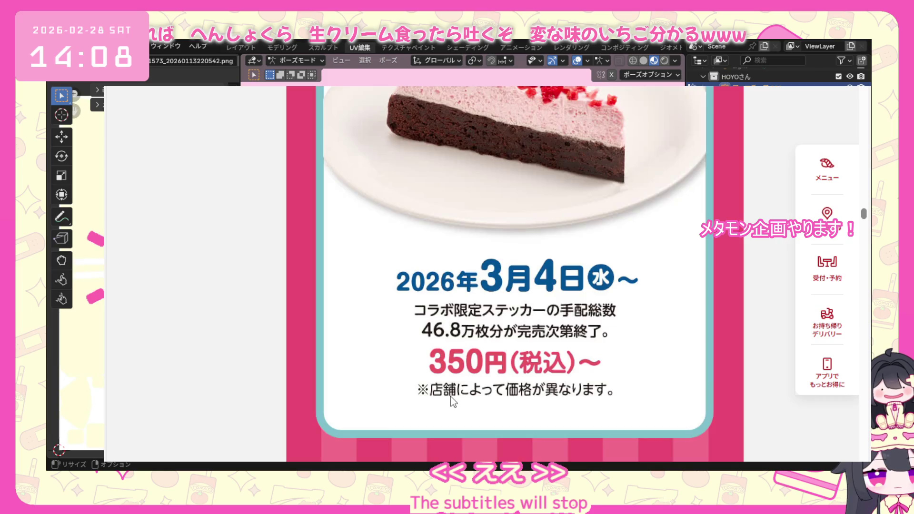
scroll(454, 400, "up", 1)
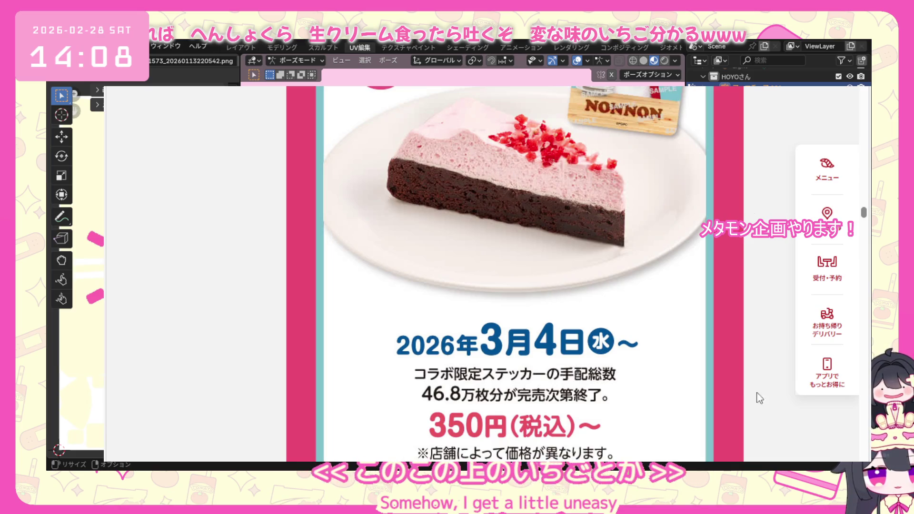
scroll(762, 402, "down", 4)
scroll(691, 356, "down", 1)
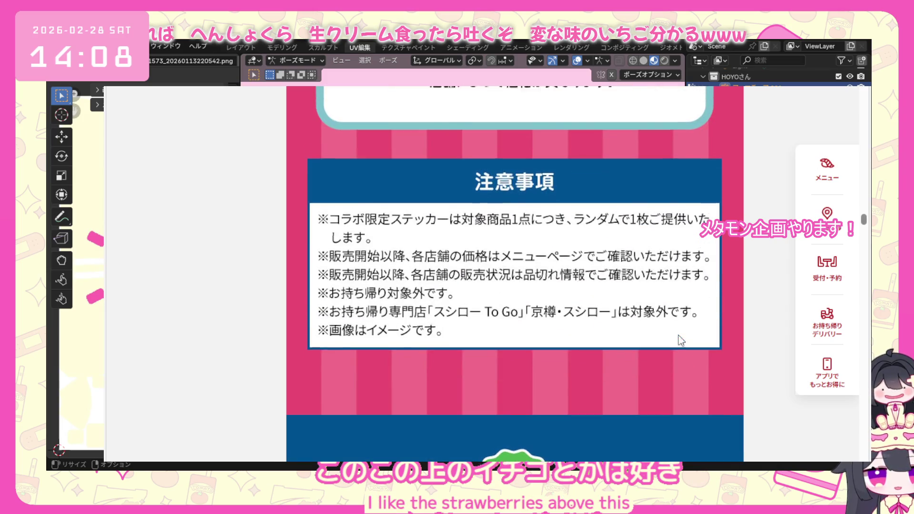
scroll(643, 336, "up", 4)
scroll(596, 326, "up", 4)
scroll(574, 325, "up", 4)
scroll(573, 326, "up", 3)
scroll(573, 326, "up", 4)
scroll(573, 326, "up", 1)
scroll(564, 316, "down", 4)
scroll(564, 316, "down", 3)
scroll(563, 316, "down", 4)
scroll(567, 317, "down", 3)
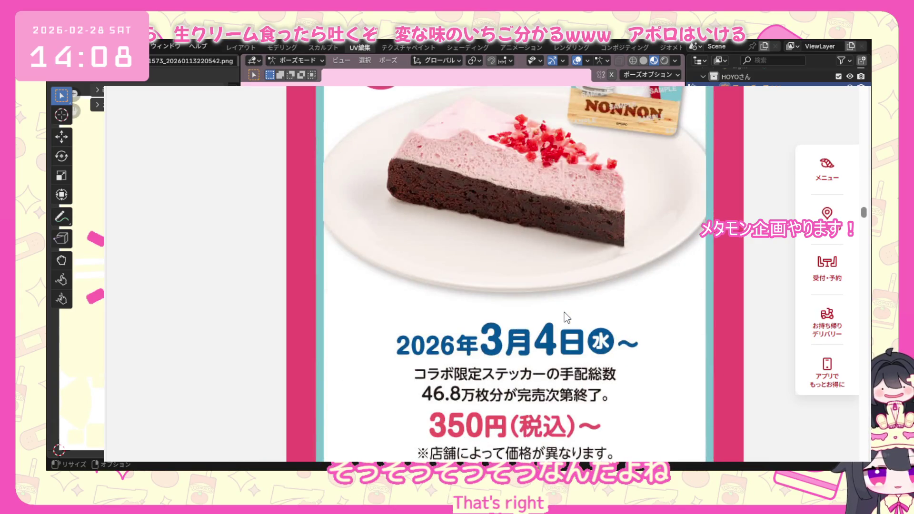
scroll(565, 314, "up", 1)
scroll(564, 312, "down", 1)
scroll(582, 316, "down", 4)
scroll(601, 320, "down", 4)
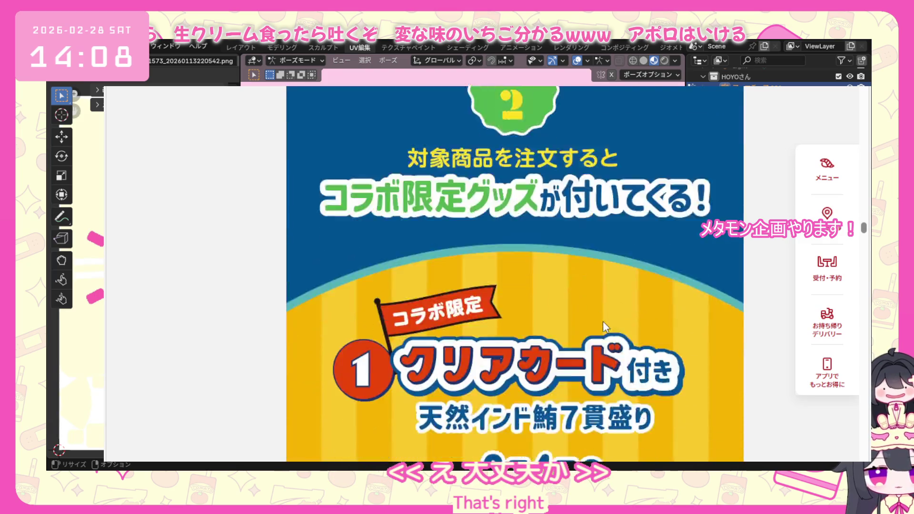
scroll(603, 323, "down", 4)
scroll(603, 322, "down", 2)
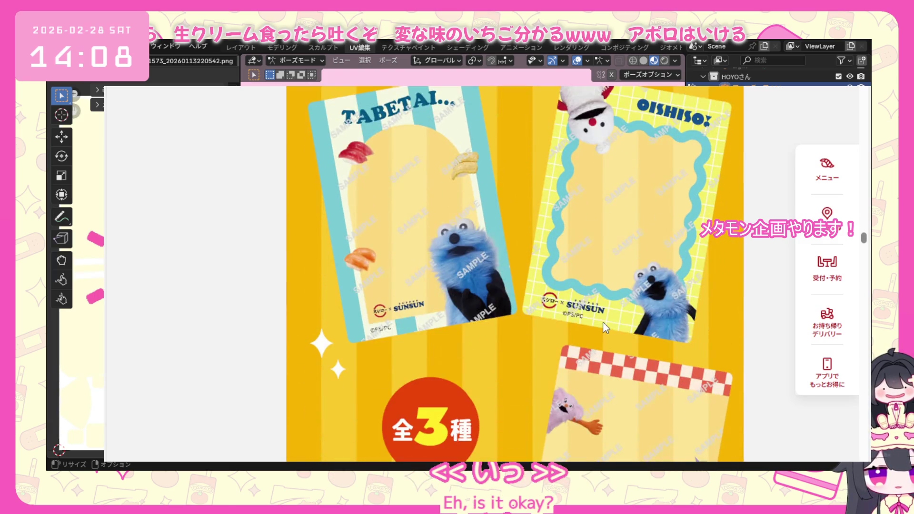
scroll(604, 321, "down", 2)
scroll(603, 322, "up", 1)
scroll(608, 311, "up", 1)
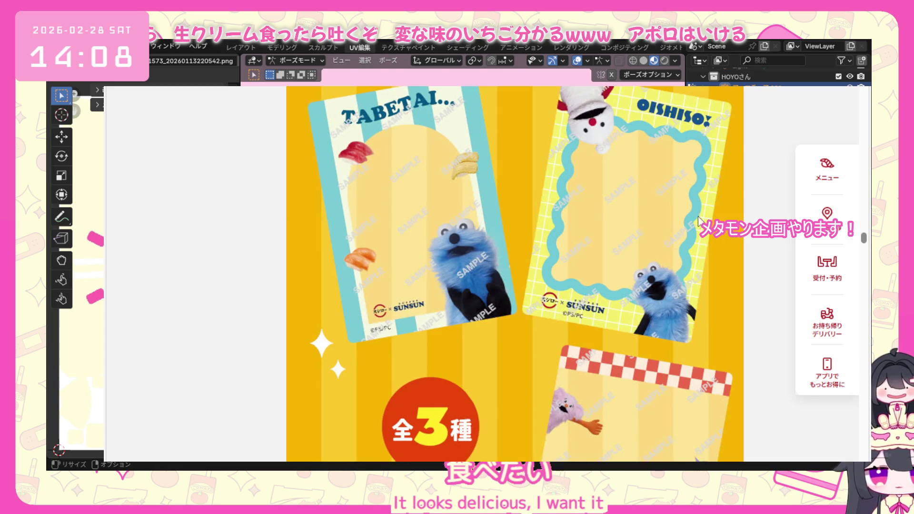
scroll(664, 238, "down", 3)
scroll(663, 243, "down", 2)
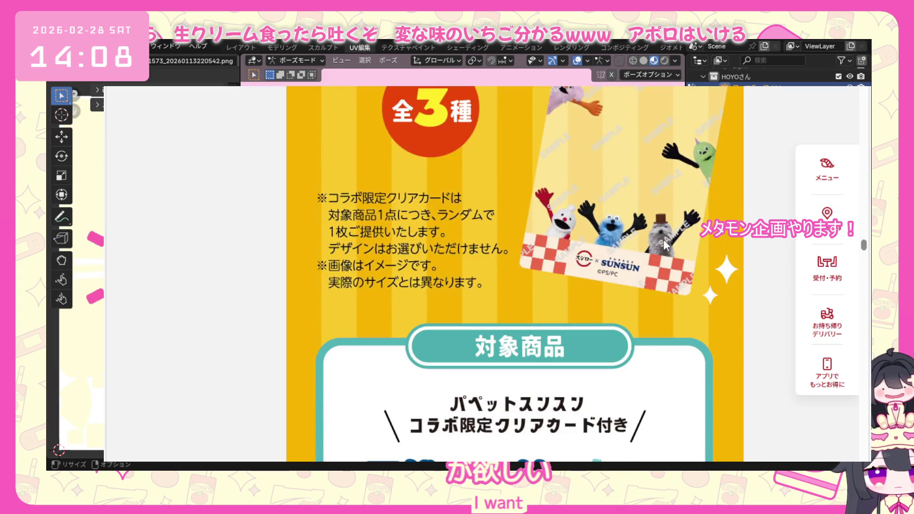
scroll(664, 239, "down", 3)
scroll(664, 245, "down", 3)
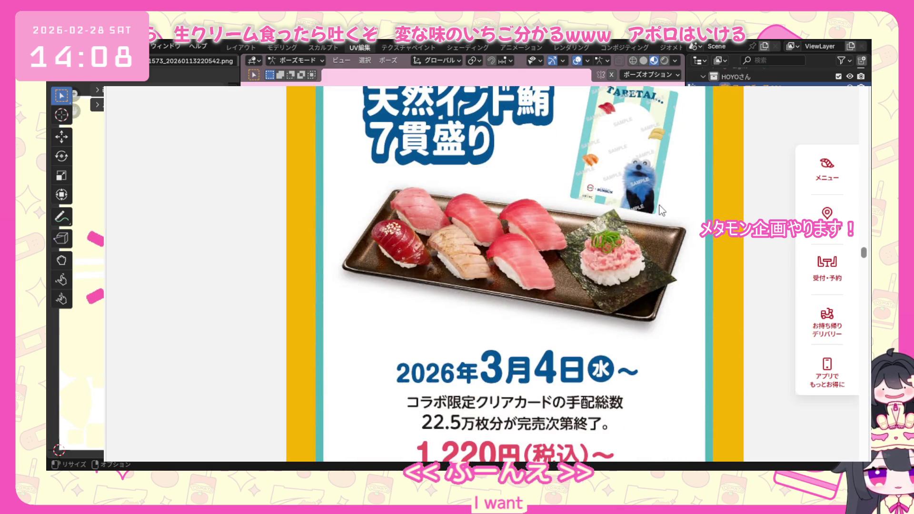
scroll(491, 265, "down", 3)
scroll(538, 265, "up", 2)
scroll(539, 264, "up", 1)
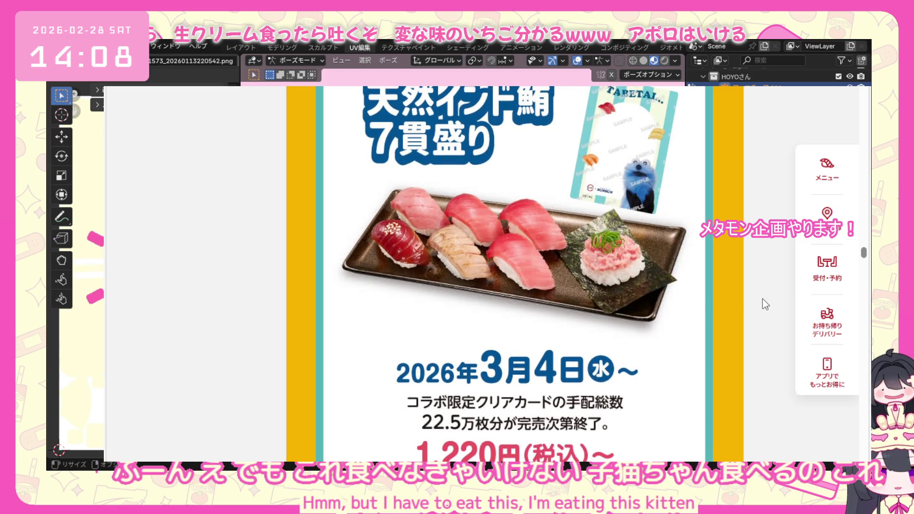
scroll(676, 279, "down", 2)
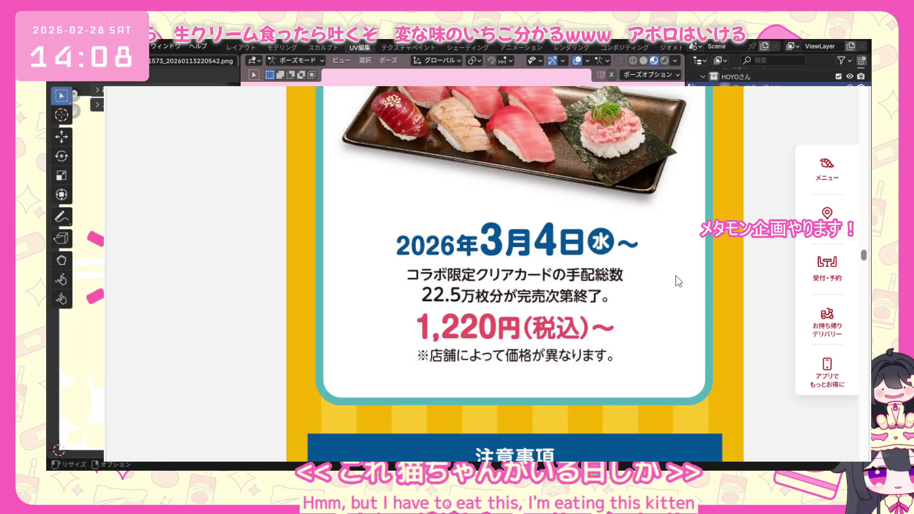
scroll(678, 281, "down", 4)
scroll(676, 275, "down", 5)
scroll(675, 273, "down", 3)
scroll(674, 273, "down", 3)
scroll(674, 273, "down", 5)
scroll(674, 273, "down", 5)
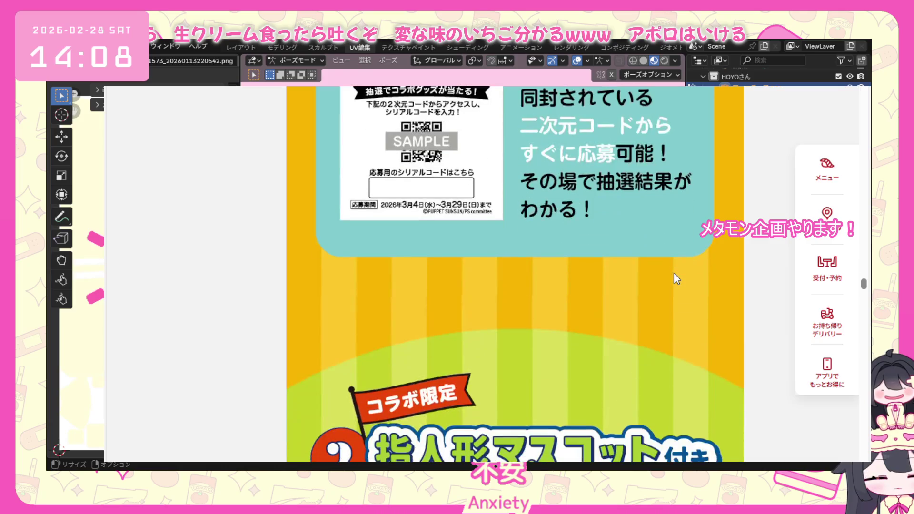
scroll(672, 272, "down", 4)
scroll(664, 272, "down", 2)
scroll(653, 271, "down", 3)
scroll(571, 270, "down", 2)
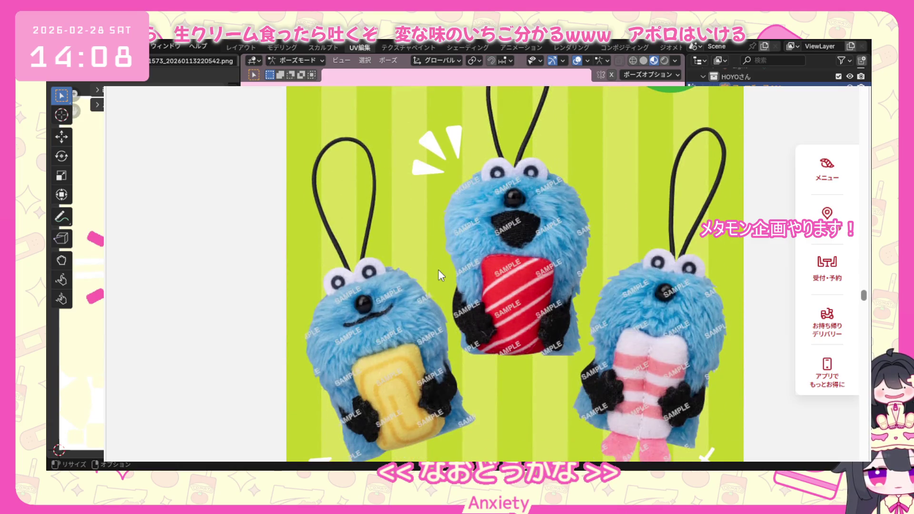
scroll(481, 262, "up", 3)
scroll(480, 259, "up", 1)
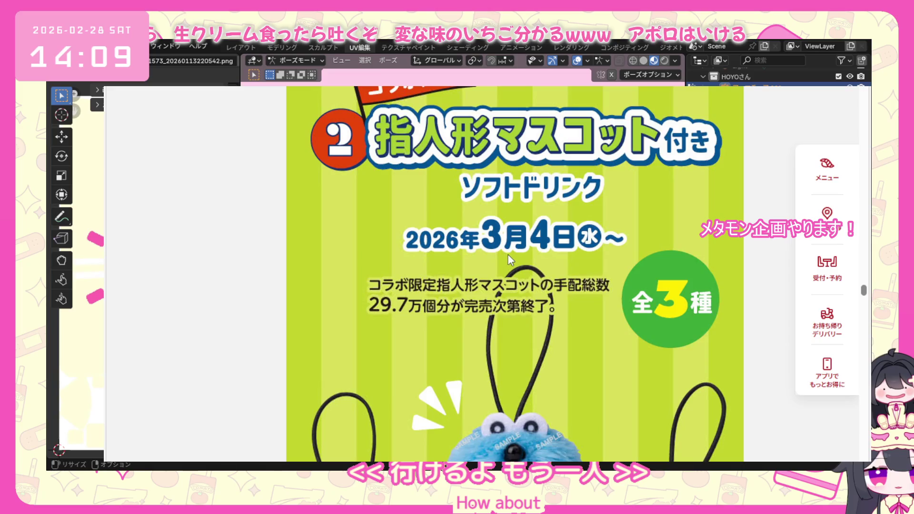
scroll(507, 253, "down", 2)
scroll(508, 253, "down", 2)
scroll(509, 254, "down", 2)
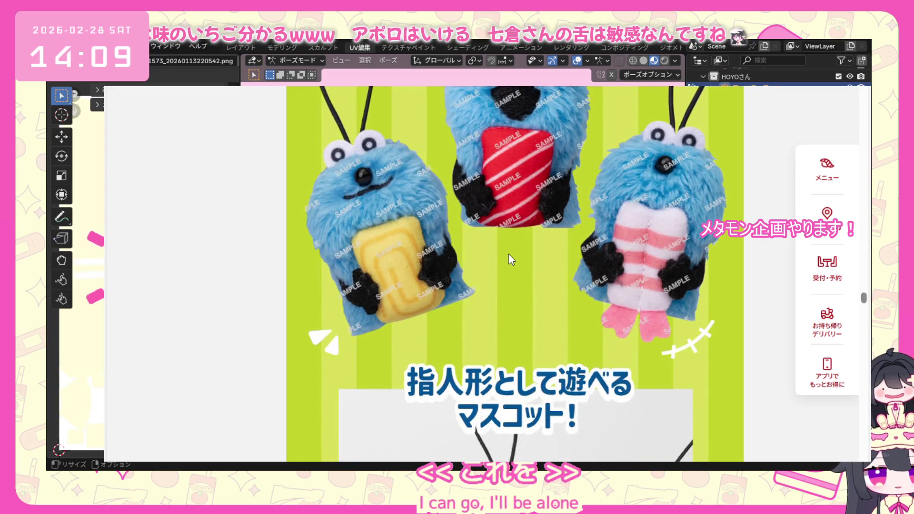
scroll(626, 274, "down", 1)
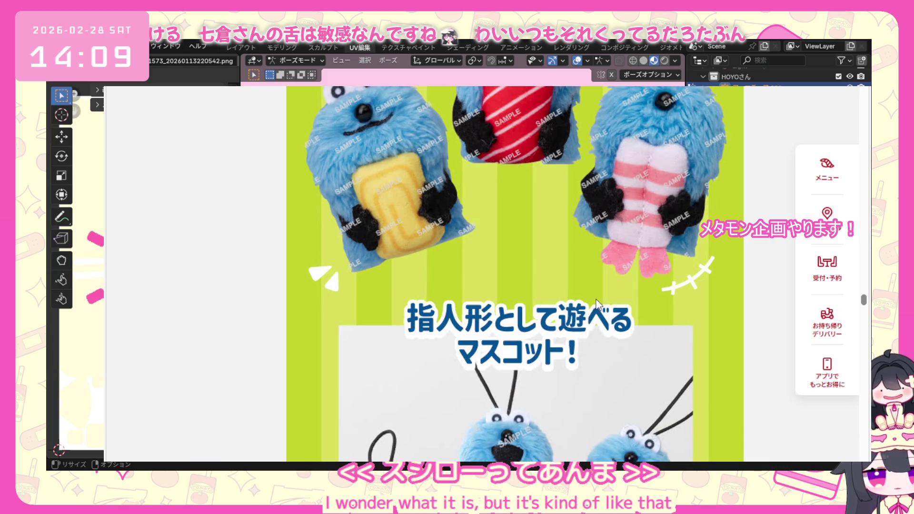
scroll(595, 313, "down", 1)
scroll(598, 305, "down", 1)
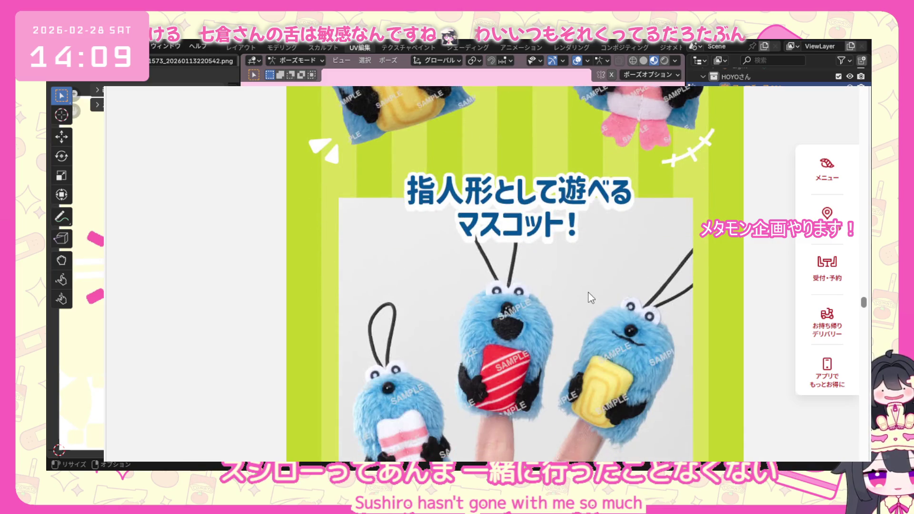
scroll(587, 292, "down", 1)
scroll(586, 290, "down", 1)
scroll(587, 289, "down", 1)
scroll(586, 289, "down", 1)
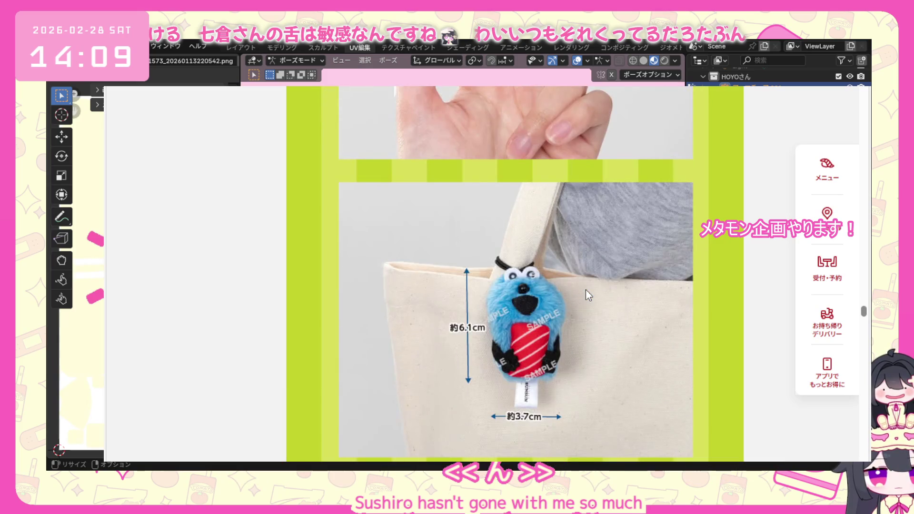
scroll(586, 289, "down", 1)
scroll(586, 289, "down", 2)
scroll(586, 289, "down", 2)
scroll(586, 289, "down", 1)
scroll(587, 289, "down", 1)
scroll(588, 291, "down", 2)
scroll(588, 294, "up", 2)
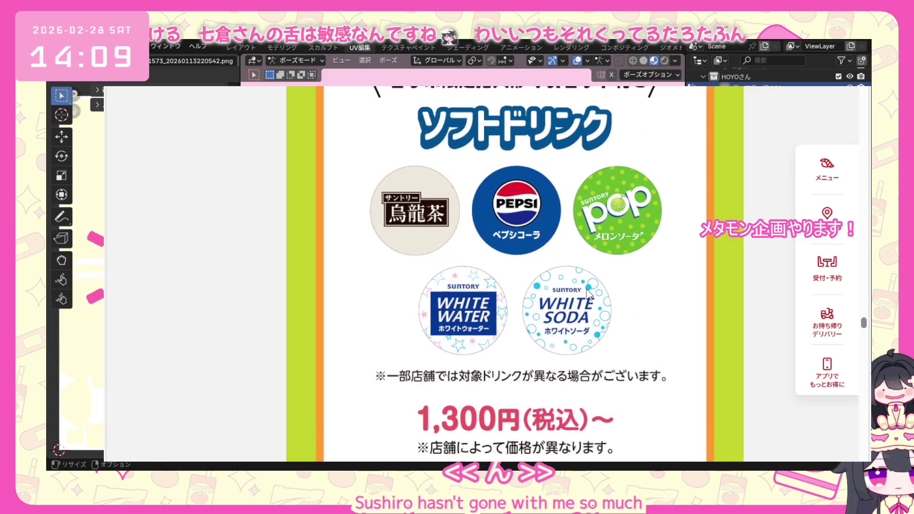
scroll(486, 209, "up", 2)
scroll(545, 275, "up", 2)
scroll(553, 242, "up", 2)
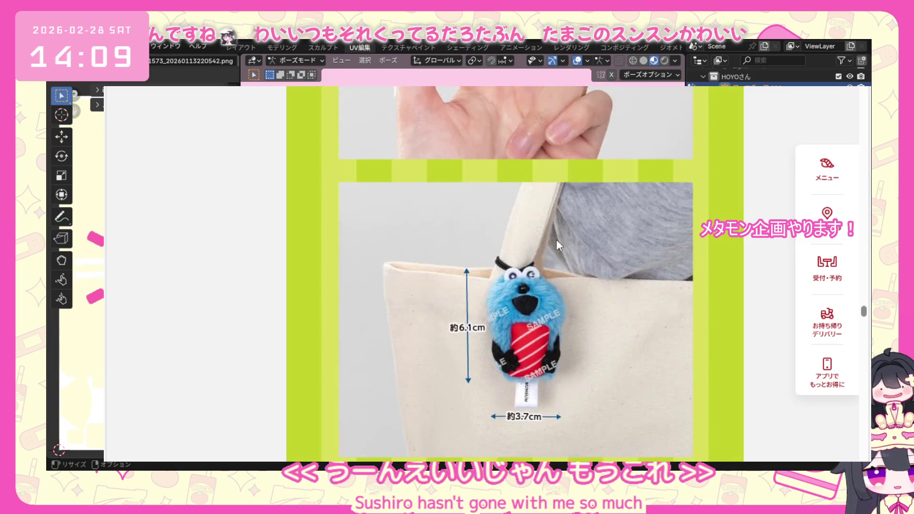
scroll(572, 264, "up", 2)
scroll(608, 289, "up", 1)
scroll(627, 299, "up", 2)
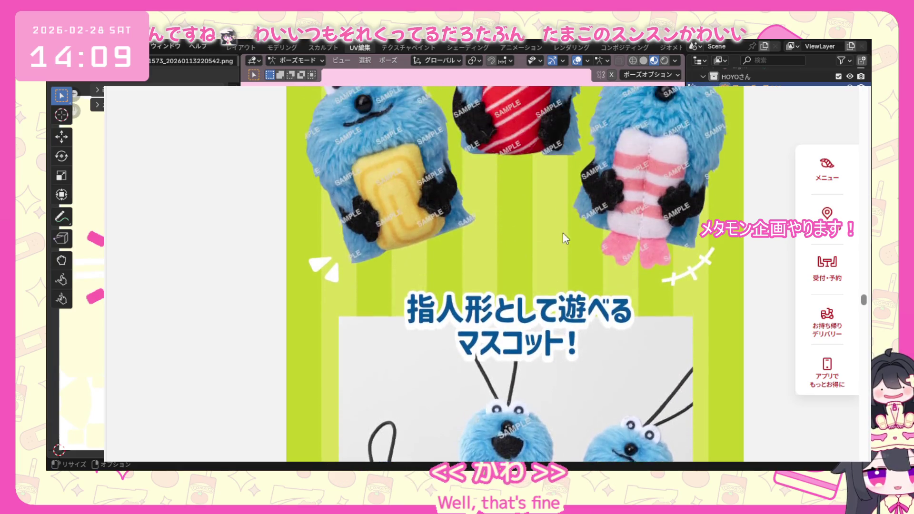
scroll(561, 237, "up", 2)
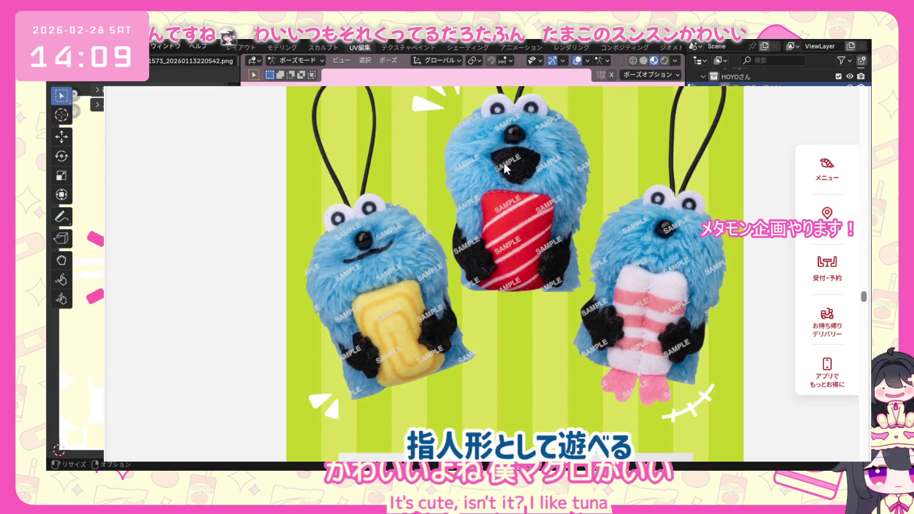
scroll(621, 278, "down", 3)
scroll(611, 297, "up", 2)
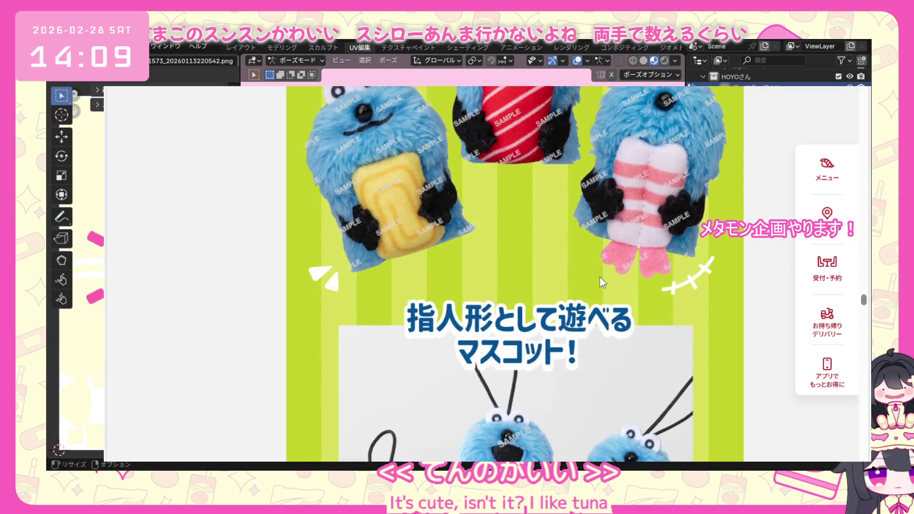
scroll(599, 265, "down", 1)
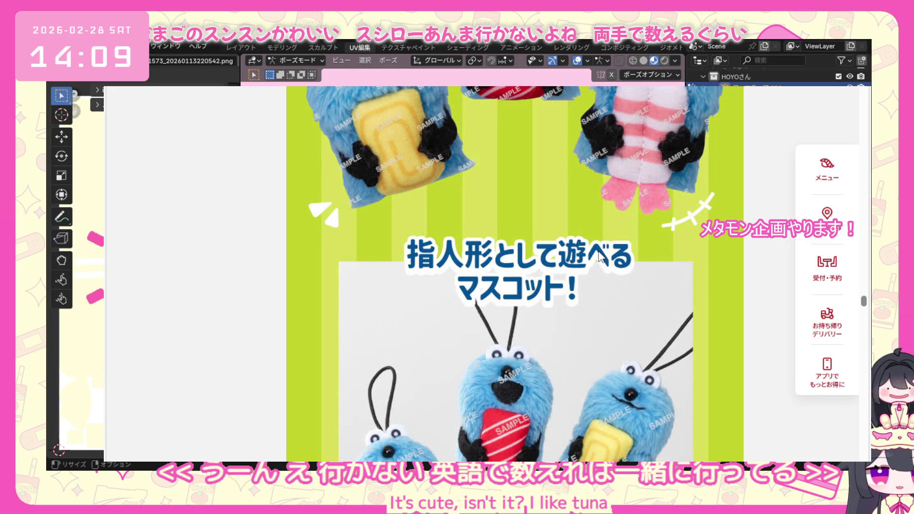
scroll(596, 250, "up", 3)
scroll(595, 242, "up", 2)
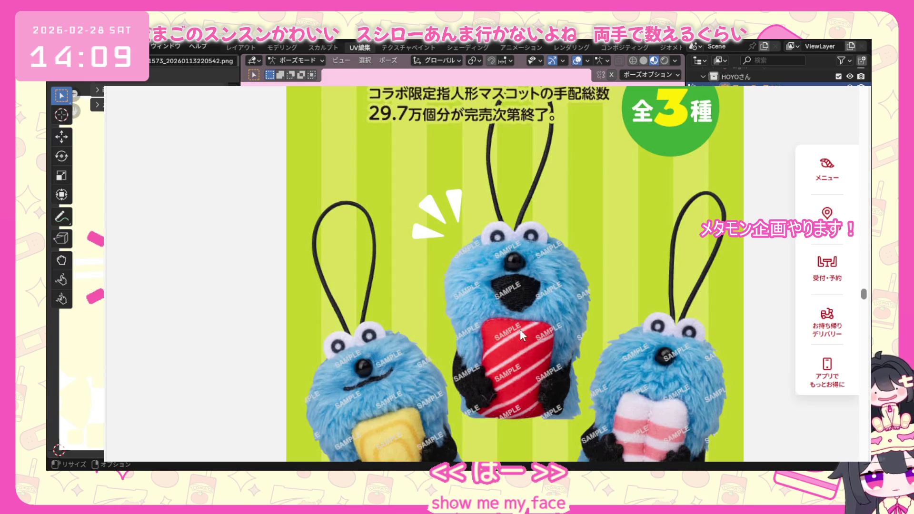
scroll(522, 311, "down", 3)
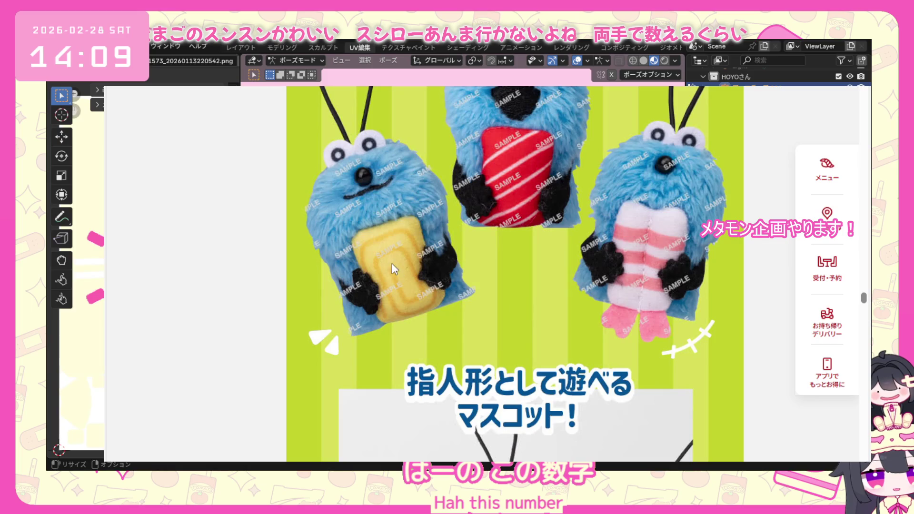
scroll(665, 261, "down", 2)
scroll(664, 261, "down", 1)
scroll(662, 261, "down", 2)
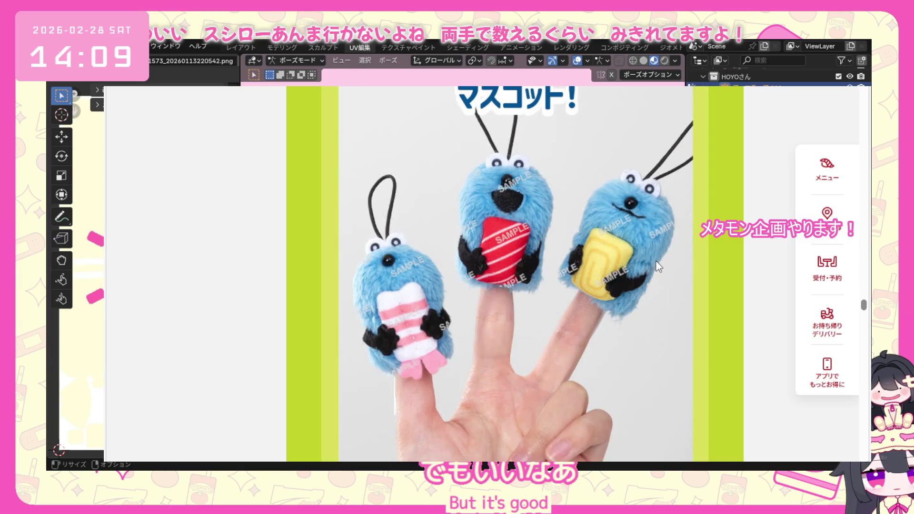
scroll(658, 266, "down", 1)
scroll(636, 275, "down", 2)
scroll(601, 283, "down", 3)
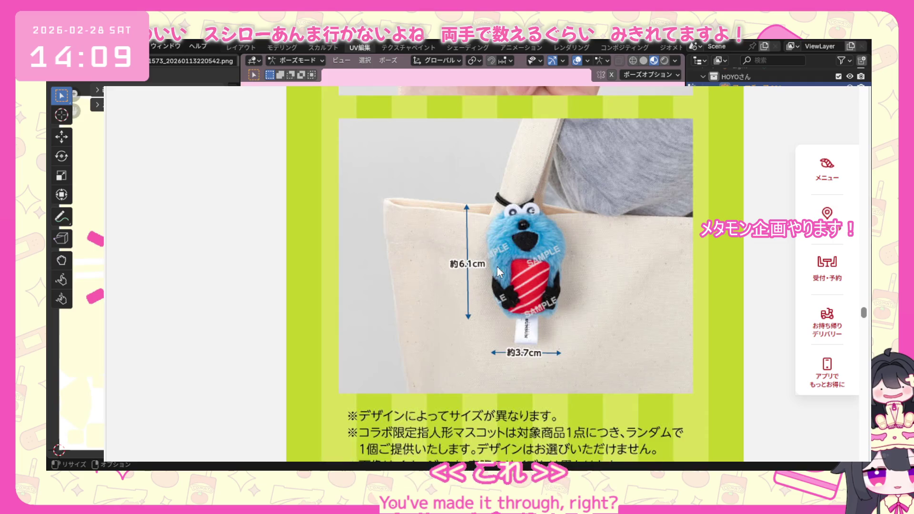
scroll(504, 271, "down", 3)
scroll(549, 279, "down", 3)
scroll(549, 279, "down", 3)
scroll(548, 281, "down", 3)
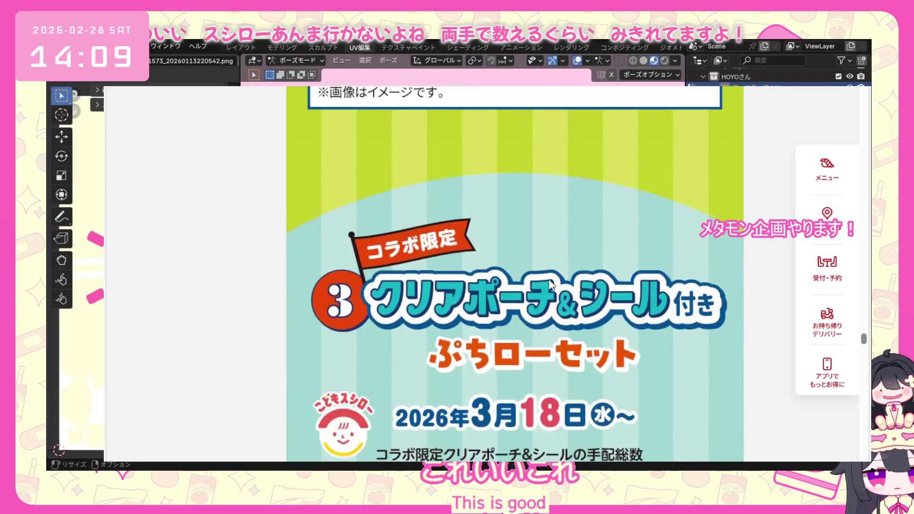
scroll(550, 282, "down", 3)
scroll(549, 282, "down", 1)
scroll(551, 285, "up", 2)
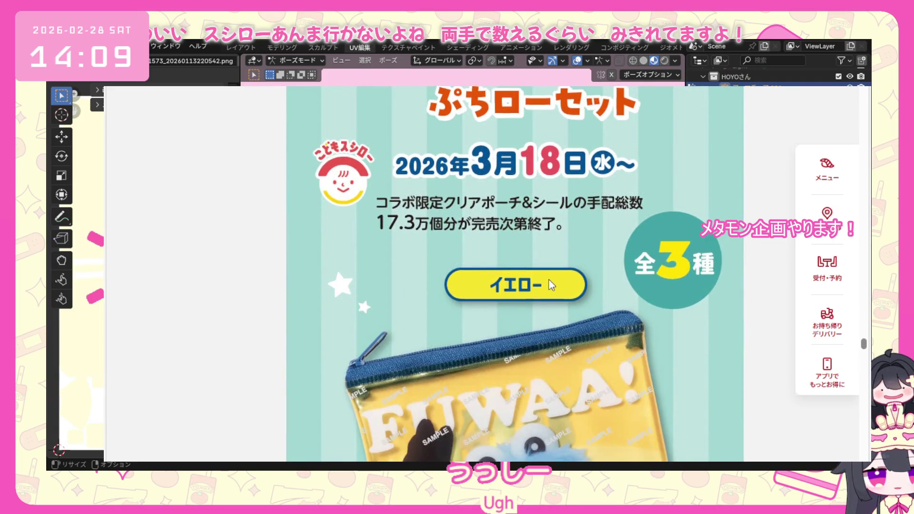
scroll(551, 286, "down", 3)
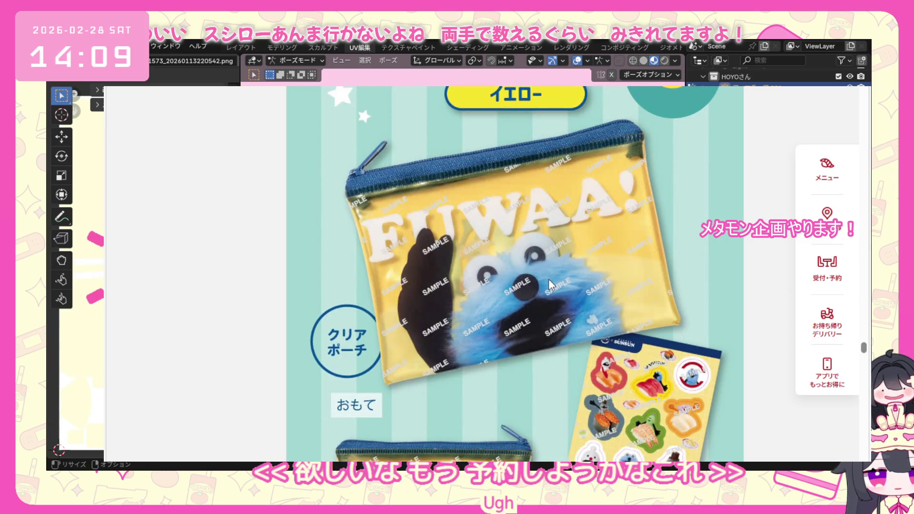
scroll(549, 280, "down", 3)
scroll(542, 276, "up", 2)
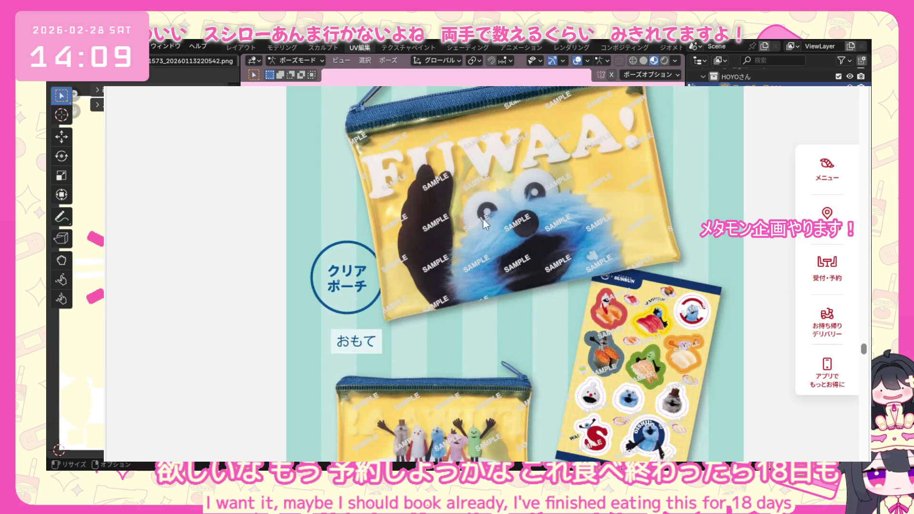
scroll(521, 253, "down", 2)
scroll(555, 265, "down", 2)
scroll(630, 191, "up", 2)
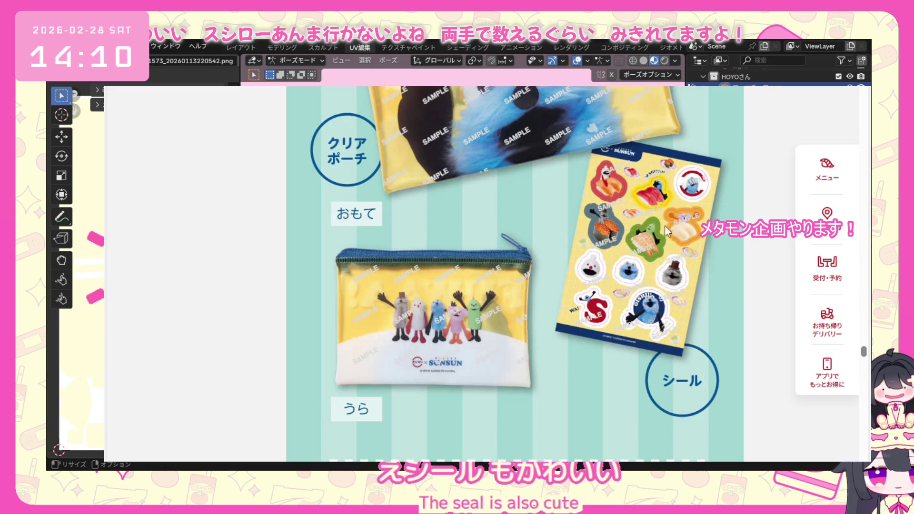
scroll(634, 303, "down", 1)
scroll(700, 310, "down", 2)
scroll(669, 340, "down", 2)
scroll(670, 340, "down", 2)
scroll(642, 330, "down", 2)
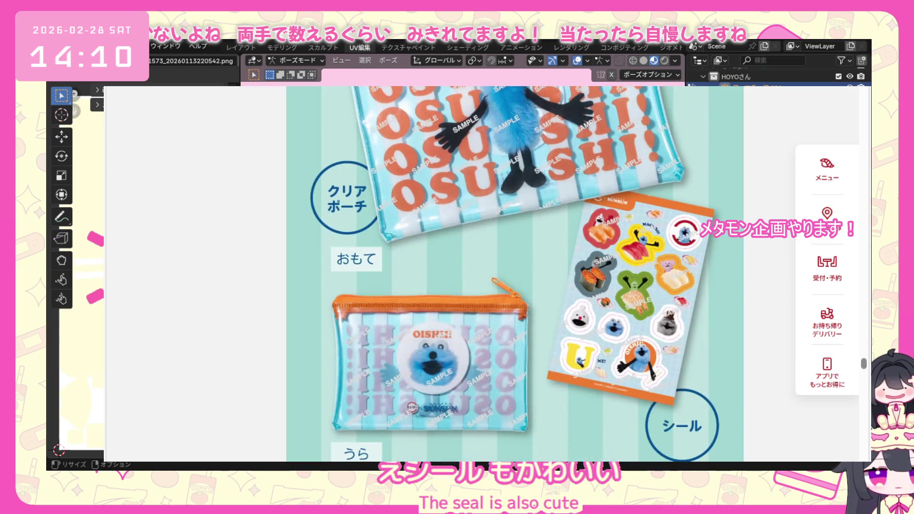
scroll(588, 321, "down", 2)
scroll(684, 337, "down", 1)
scroll(621, 335, "down", 3)
scroll(621, 335, "down", 1)
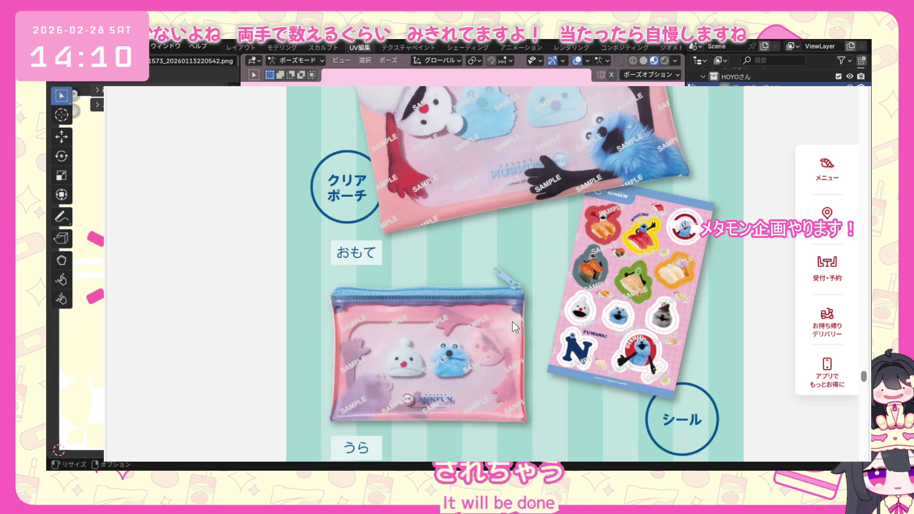
scroll(571, 318, "up", 3)
scroll(571, 317, "up", 5)
scroll(571, 317, "up", 4)
scroll(572, 321, "up", 3)
scroll(572, 323, "down", 4)
scroll(573, 319, "down", 4)
scroll(573, 318, "down", 3)
scroll(587, 321, "down", 1)
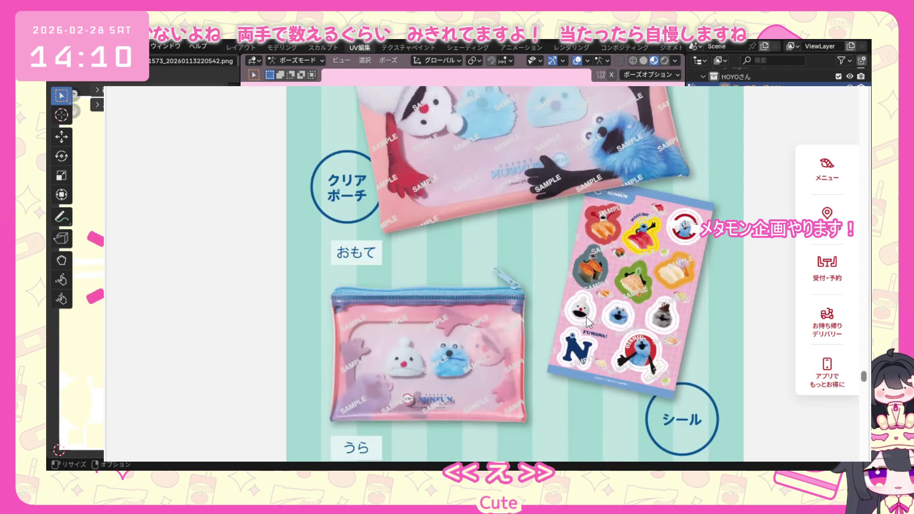
scroll(586, 319, "down", 1)
scroll(586, 315, "down", 1)
scroll(587, 317, "down", 4)
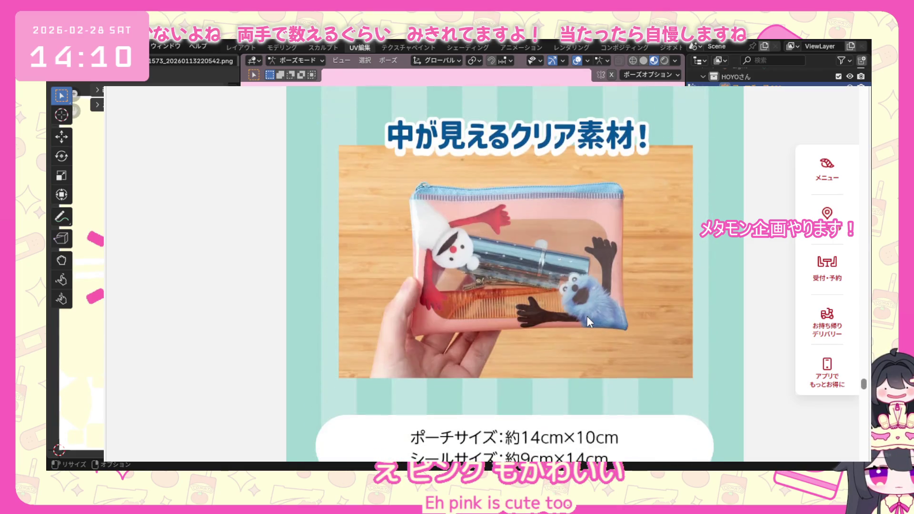
scroll(582, 303, "down", 1)
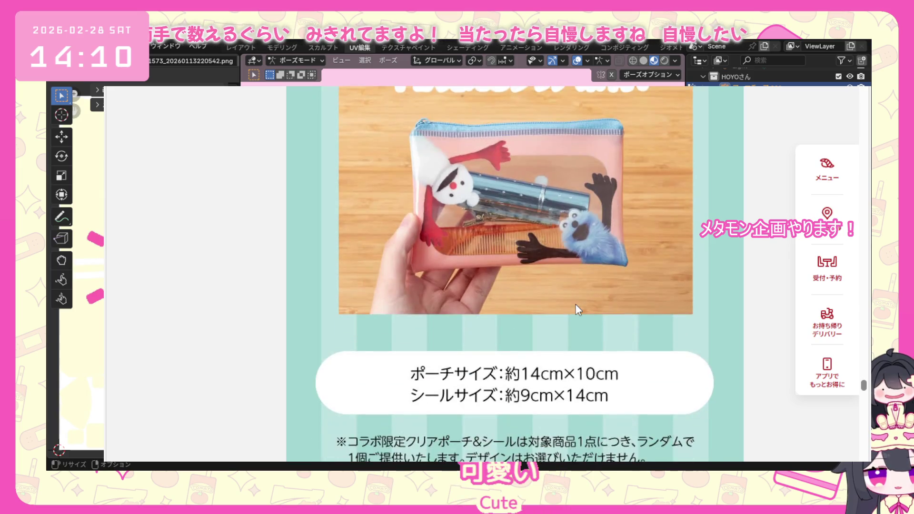
scroll(575, 304, "down", 2)
scroll(576, 305, "down", 2)
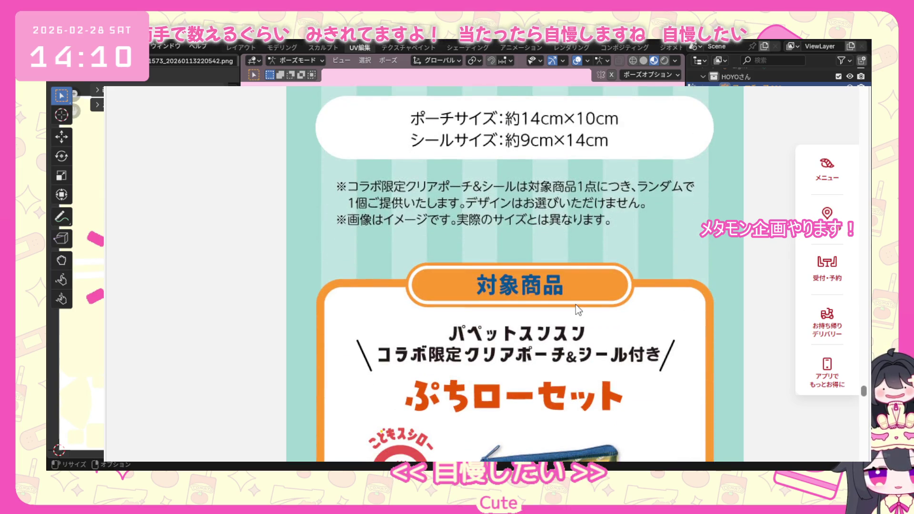
scroll(579, 310, "down", 1)
scroll(579, 309, "down", 1)
scroll(576, 306, "down", 2)
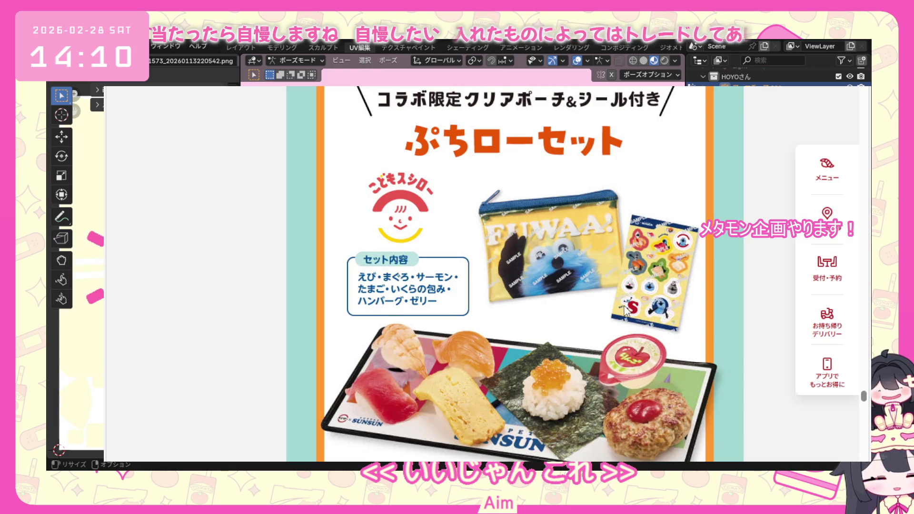
scroll(626, 310, "down", 1)
scroll(624, 308, "down", 2)
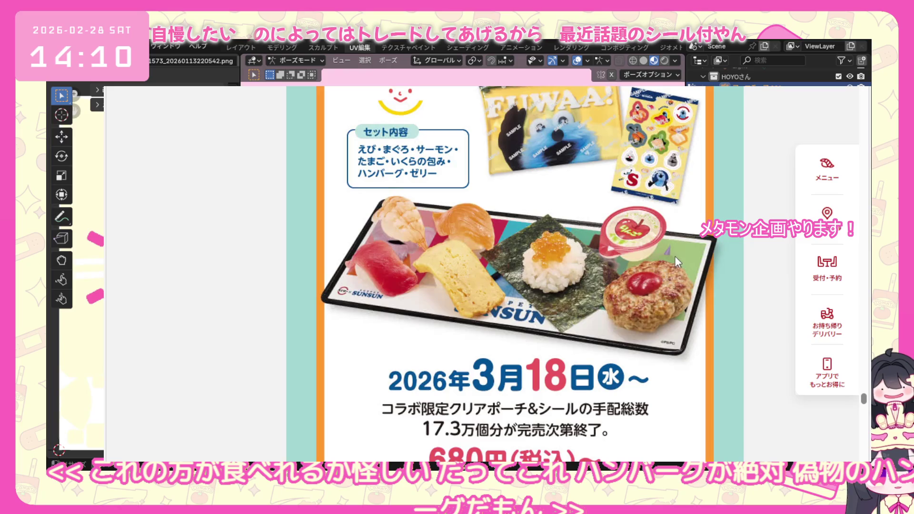
scroll(676, 257, "down", 2)
scroll(676, 259, "down", 2)
scroll(675, 262, "down", 3)
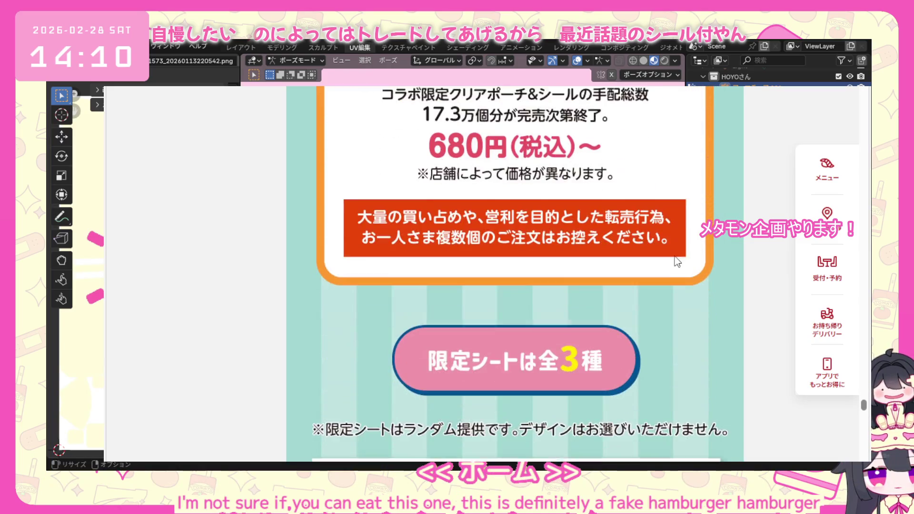
scroll(676, 261, "down", 1)
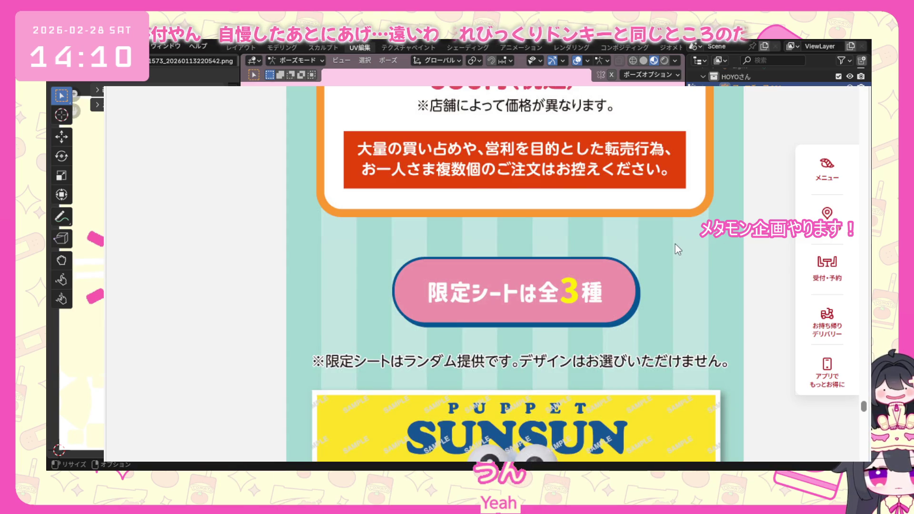
scroll(675, 248, "down", 2)
scroll(674, 248, "down", 3)
scroll(675, 248, "down", 4)
scroll(673, 242, "up", 2)
scroll(673, 243, "up", 3)
scroll(674, 243, "up", 2)
scroll(426, 418, "down", 2)
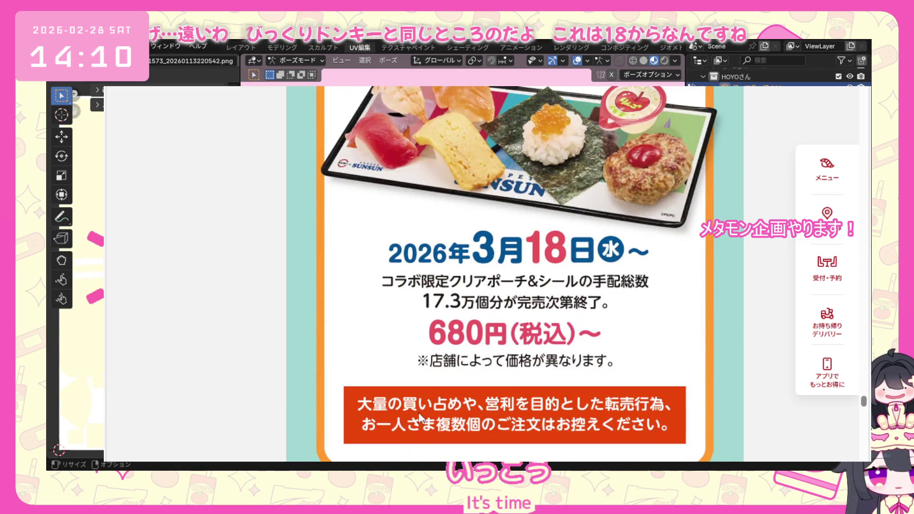
scroll(506, 407, "down", 1)
scroll(548, 349, "up", 3)
scroll(547, 349, "up", 4)
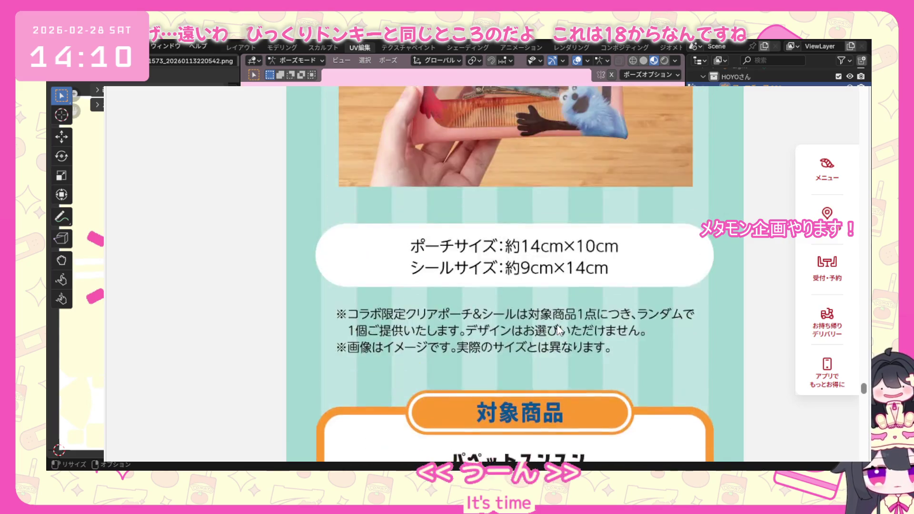
scroll(559, 323, "up", 4)
scroll(560, 323, "up", 3)
scroll(559, 322, "up", 3)
scroll(561, 322, "up", 3)
scroll(561, 321, "up", 3)
scroll(563, 323, "up", 3)
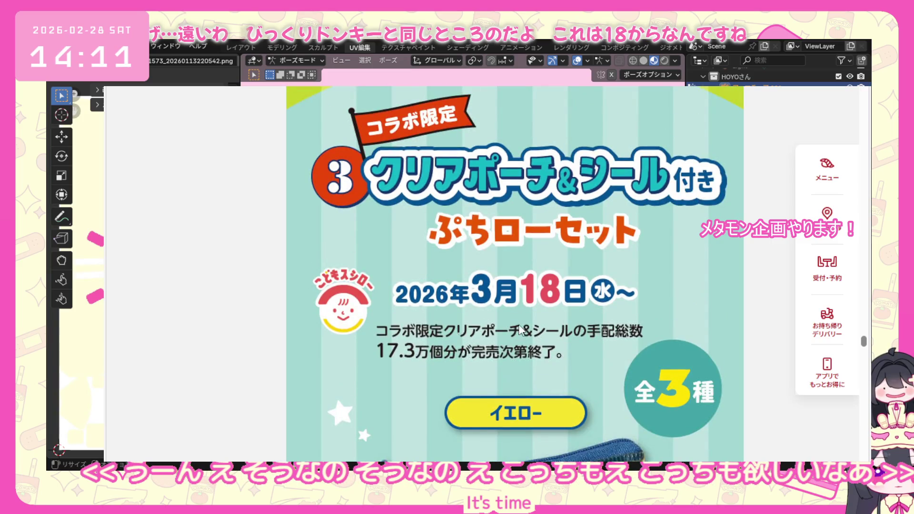
scroll(412, 348, "up", 3)
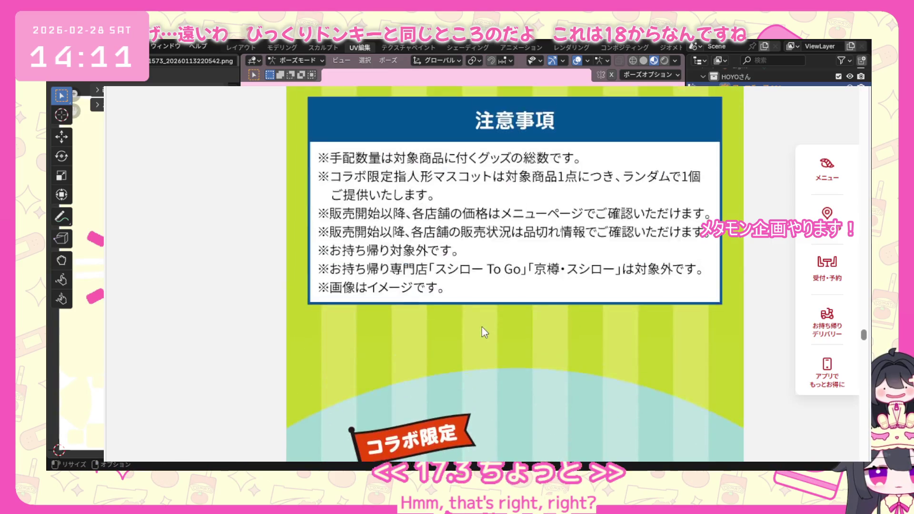
scroll(482, 326, "up", 3)
scroll(481, 314, "up", 3)
scroll(483, 309, "up", 3)
scroll(485, 304, "up", 3)
scroll(490, 302, "down", 3)
scroll(495, 300, "down", 3)
scroll(494, 297, "down", 3)
scroll(494, 297, "down", 3)
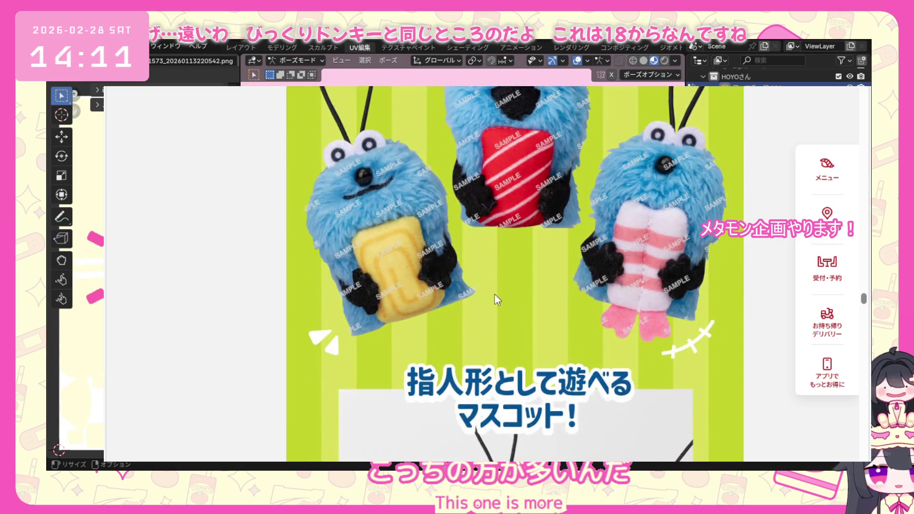
scroll(494, 297, "down", 3)
scroll(494, 297, "down", 3)
scroll(494, 299, "down", 3)
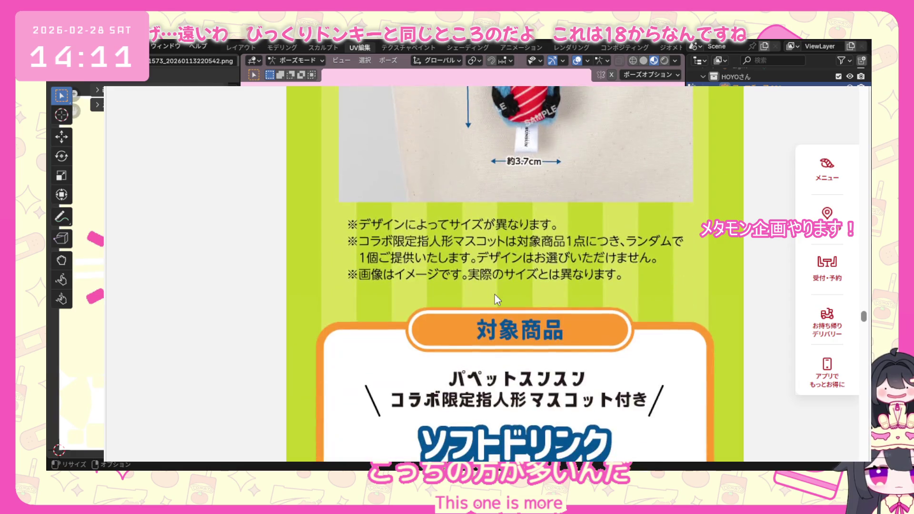
scroll(494, 299, "down", 3)
scroll(494, 298, "down", 3)
scroll(495, 299, "down", 3)
scroll(495, 298, "down", 3)
scroll(496, 298, "down", 3)
scroll(497, 299, "down", 3)
scroll(498, 299, "up", 3)
scroll(498, 299, "up", 3)
scroll(507, 293, "up", 3)
scroll(527, 277, "up", 3)
scroll(527, 277, "up", 3)
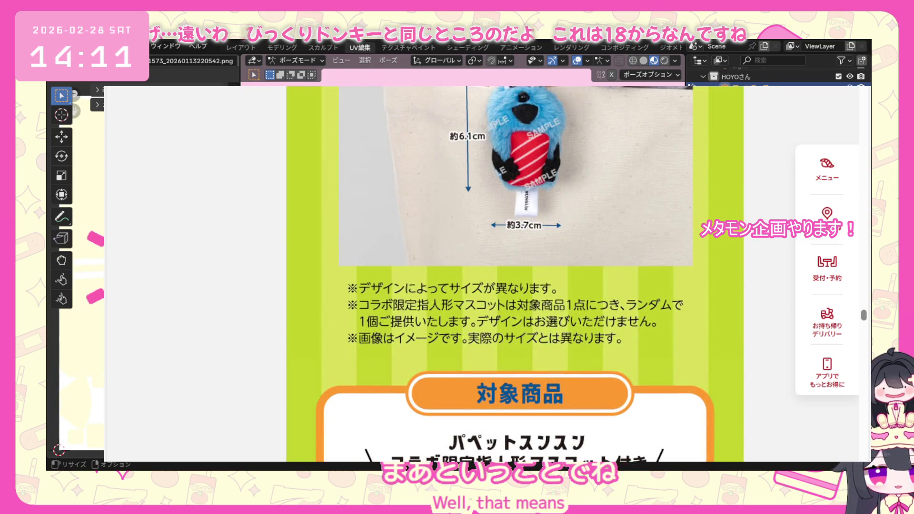
Switch away from the Sushiro campaign page back to the rigged chibi character in Blender.
key("alt+Tab")
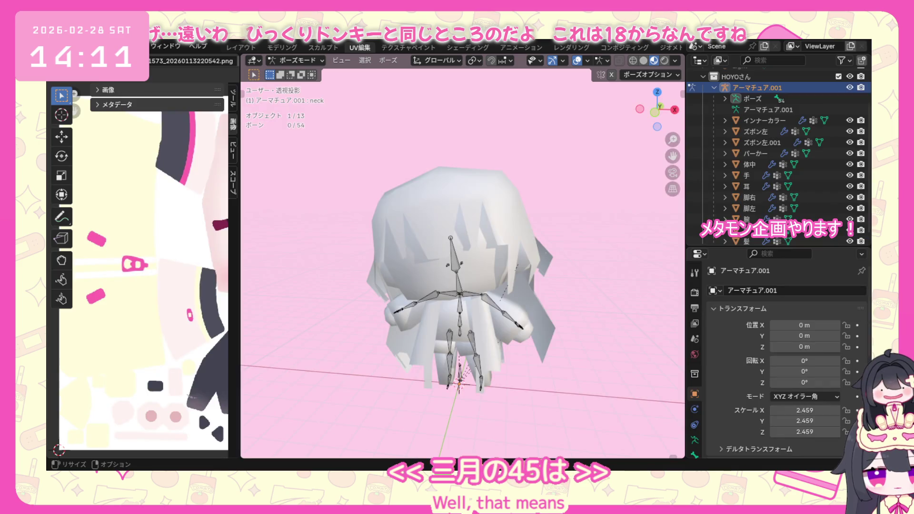